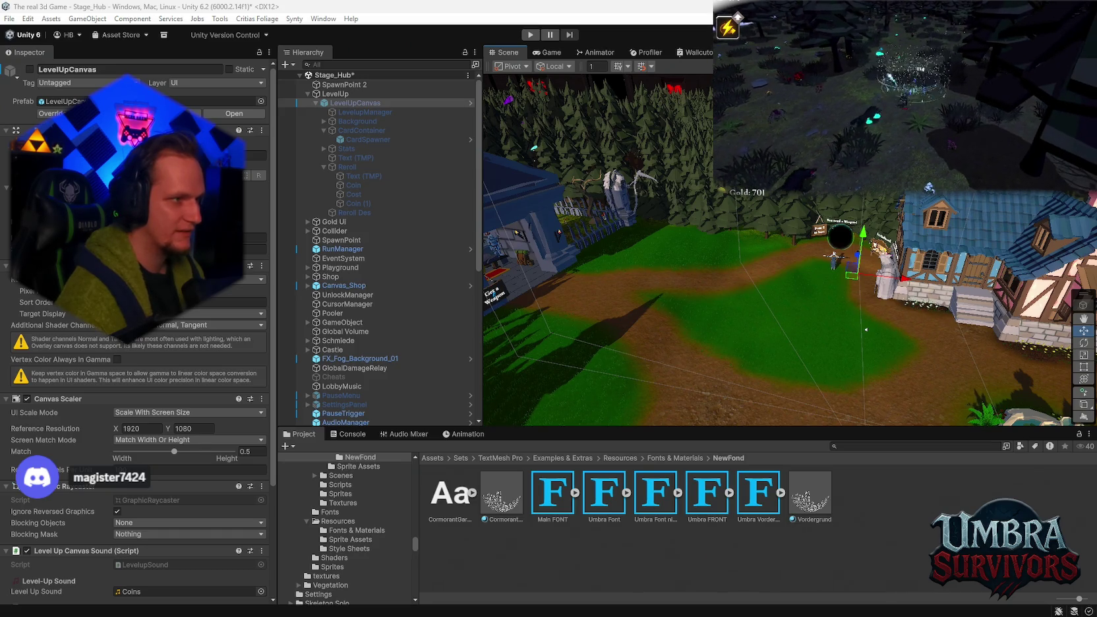
Step: Pause the running game build with Escape and choose Quit from the Pause menu
{"action": "key", "text": "Escape"}
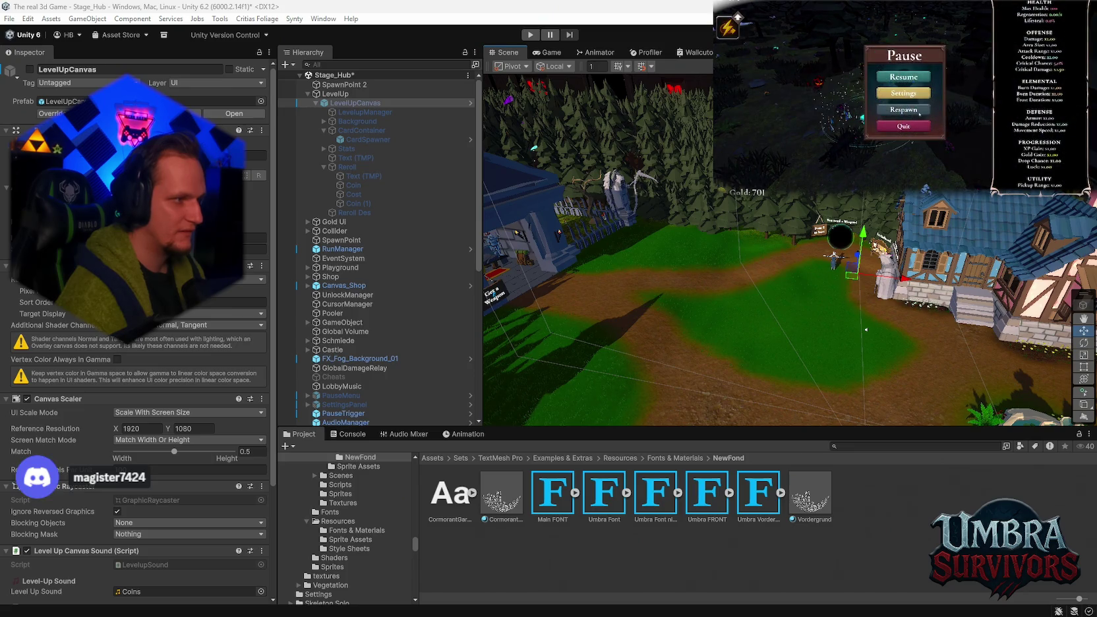
{"action": "left_click", "coordinate": [919, 132]}
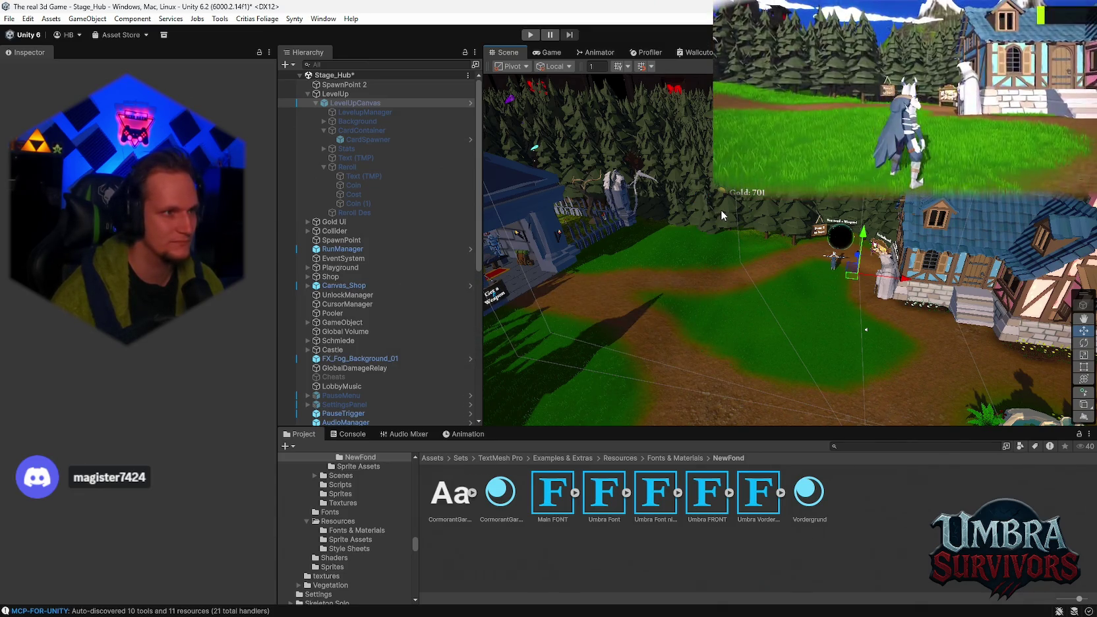
Step: Play Stage_Hub, walk into the weapon shop, close its spellbook, and walk back out
{"action": "key", "text": "ctrl+p"}
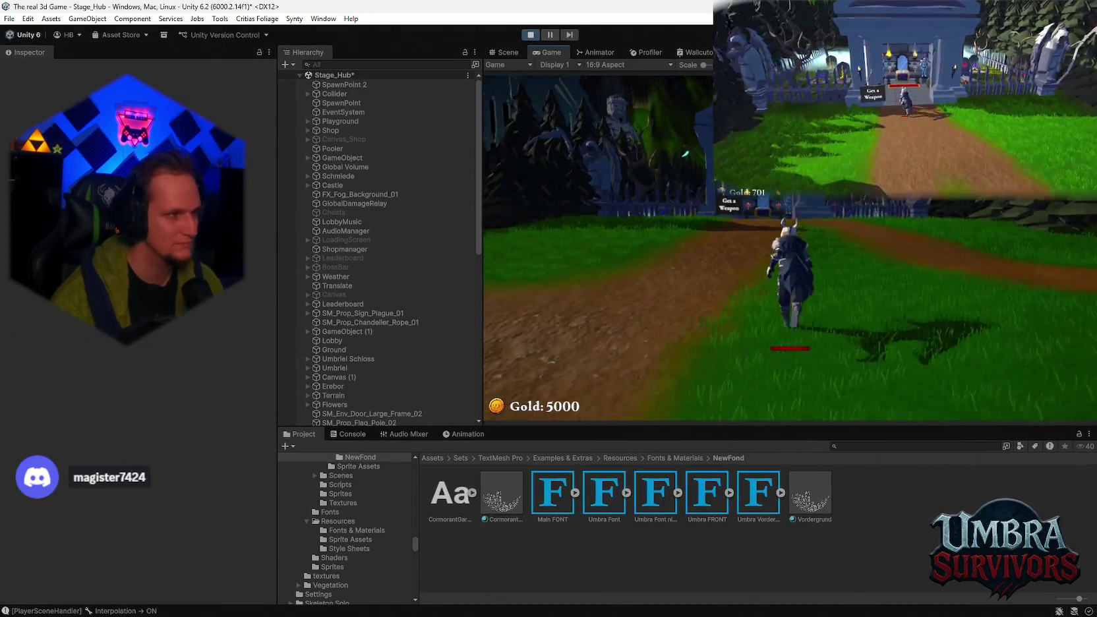
{"action": "key", "text": "w"}
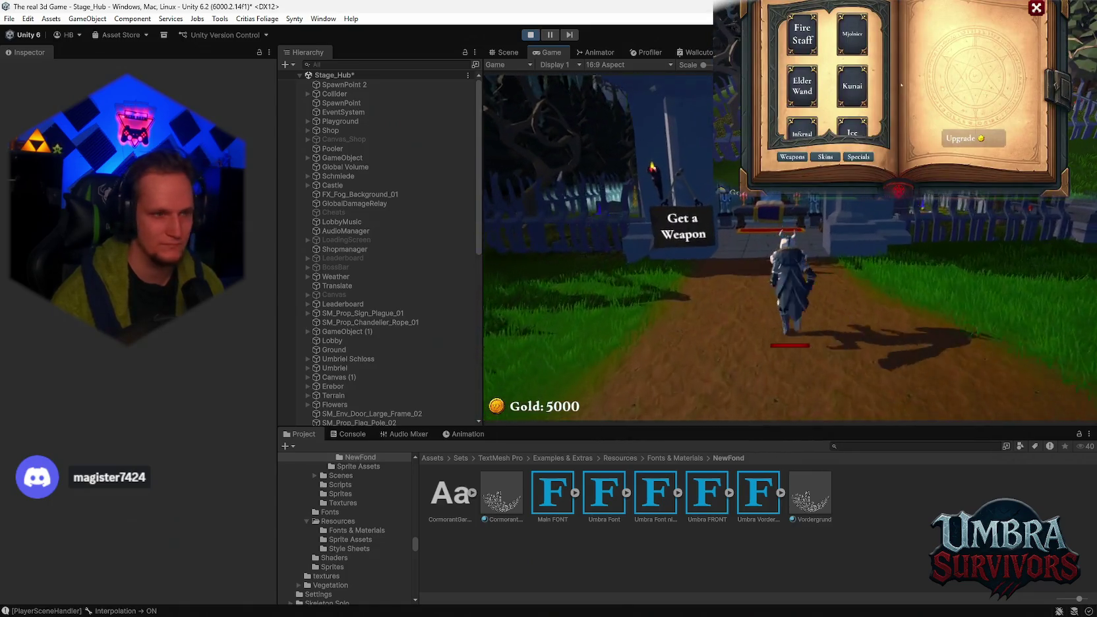
{"action": "key", "text": "w"}
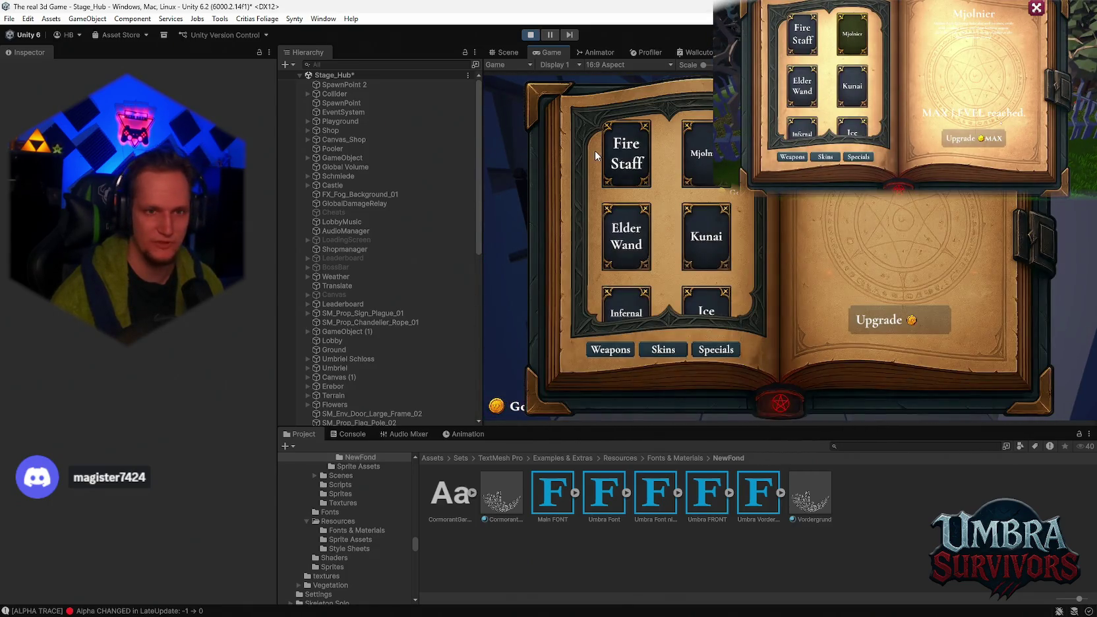
{"action": "key", "text": "Escape"}
{"action": "key", "text": "s"}
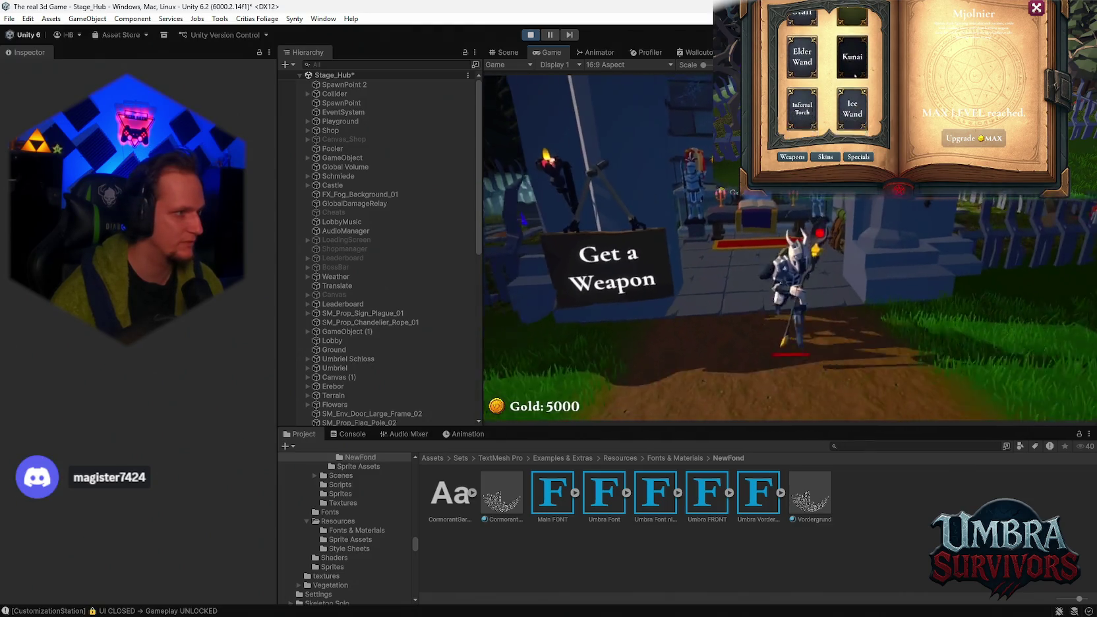
{"action": "key", "text": "s"}
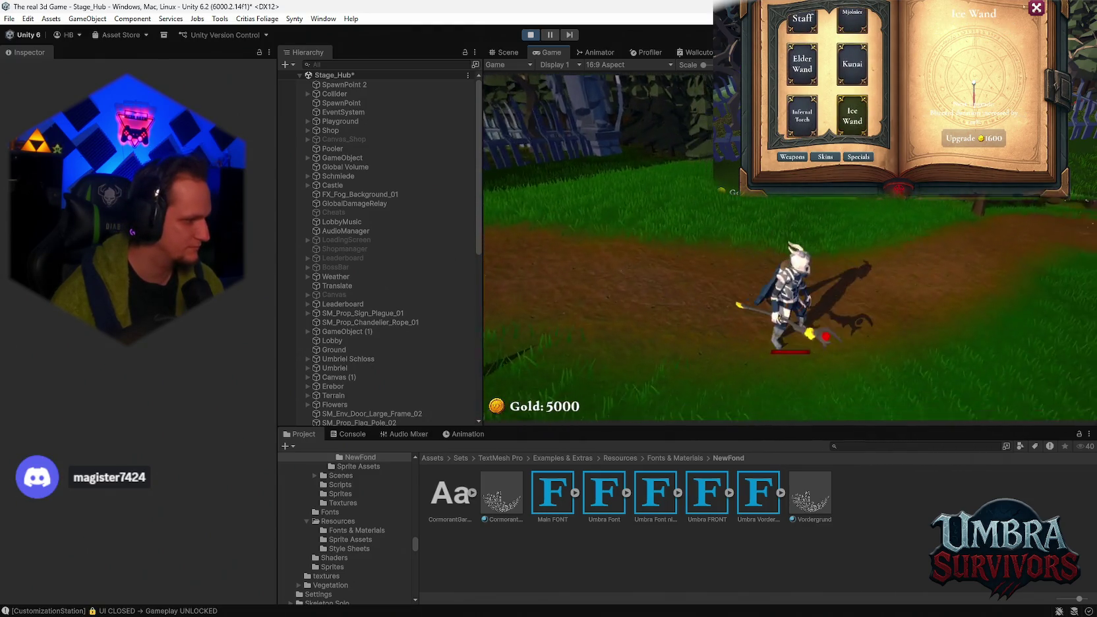
{"action": "key", "text": "Escape"}
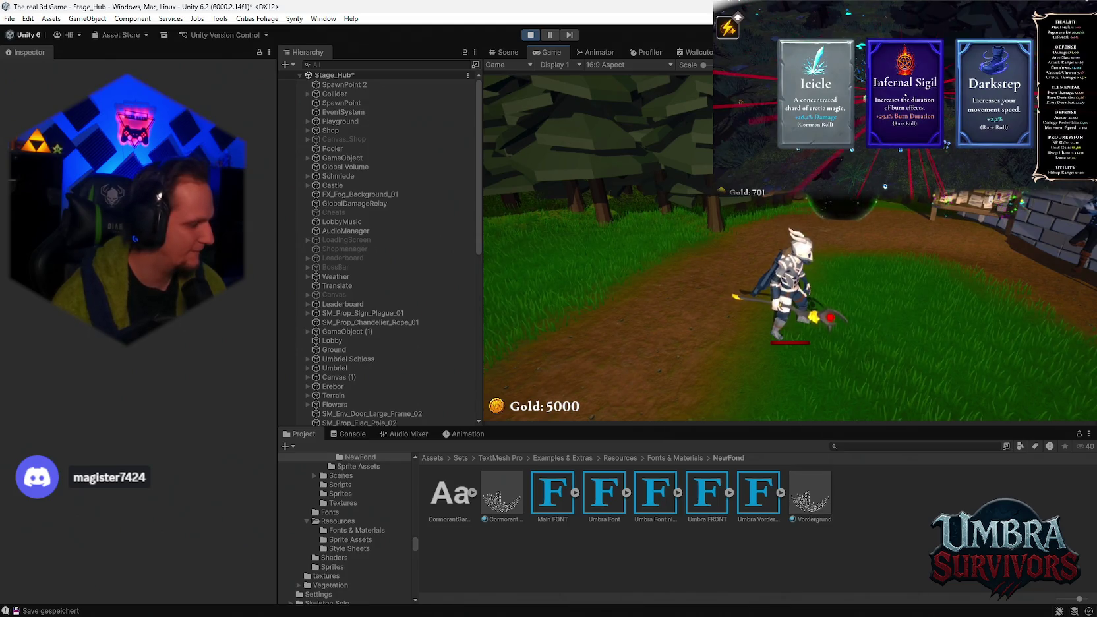
Step: Walk to the 'Press E to Start' sign and press E to load Stage_Forest
{"action": "key", "text": "w"}
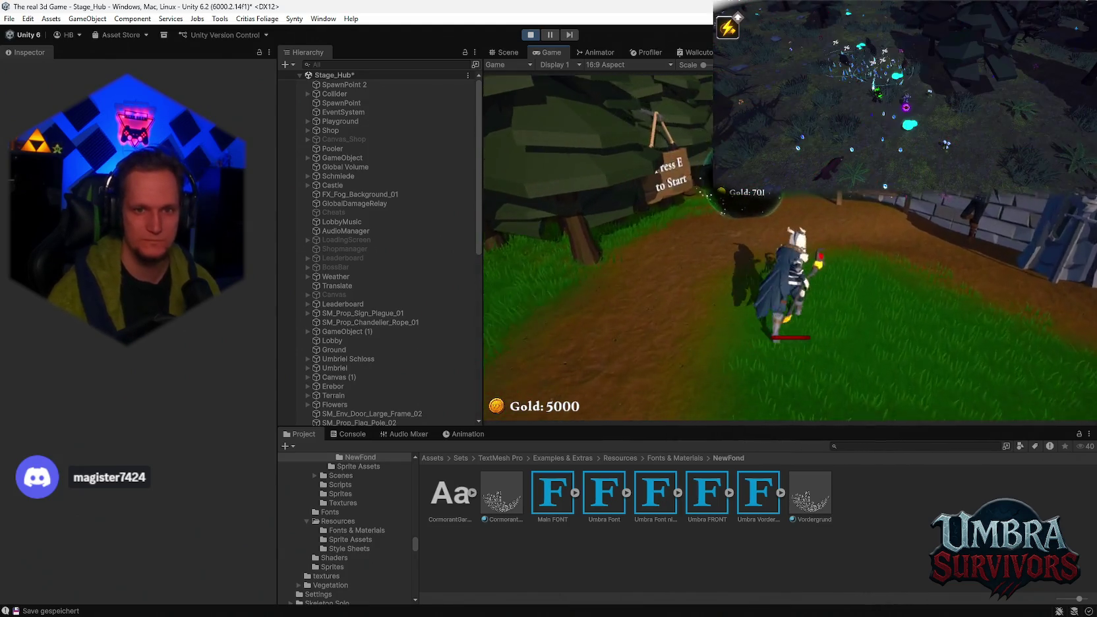
{"action": "key", "text": "e"}
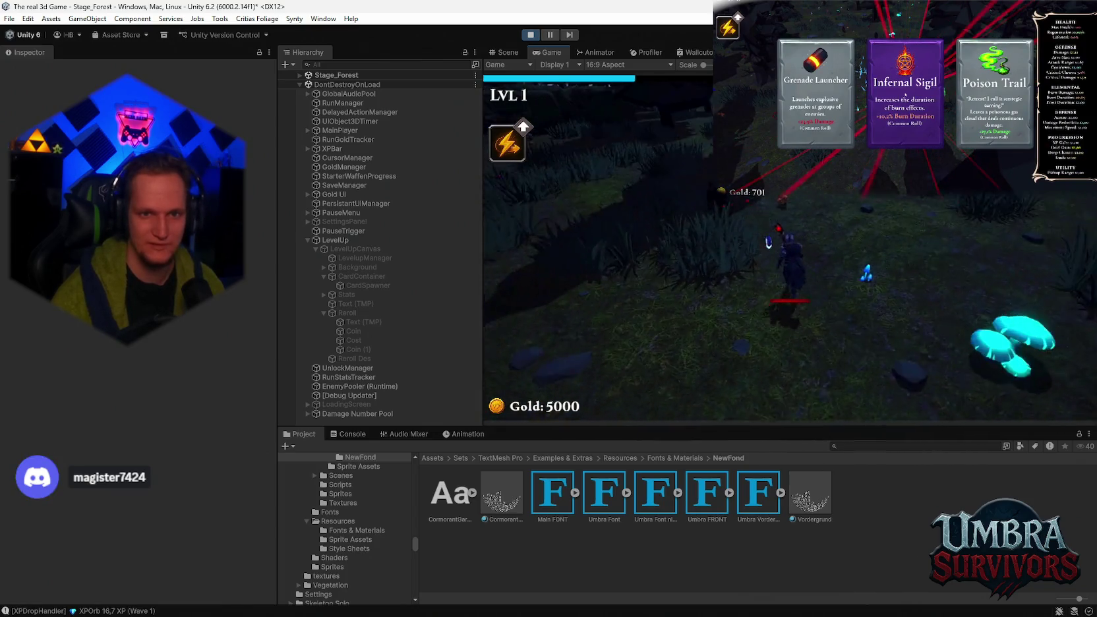
Step: Pick a level-up card, reroll to Spectral Fire, Void Pulse and Darkstep, then stop Play mode
{"action": "left_click", "coordinate": [905, 94]}
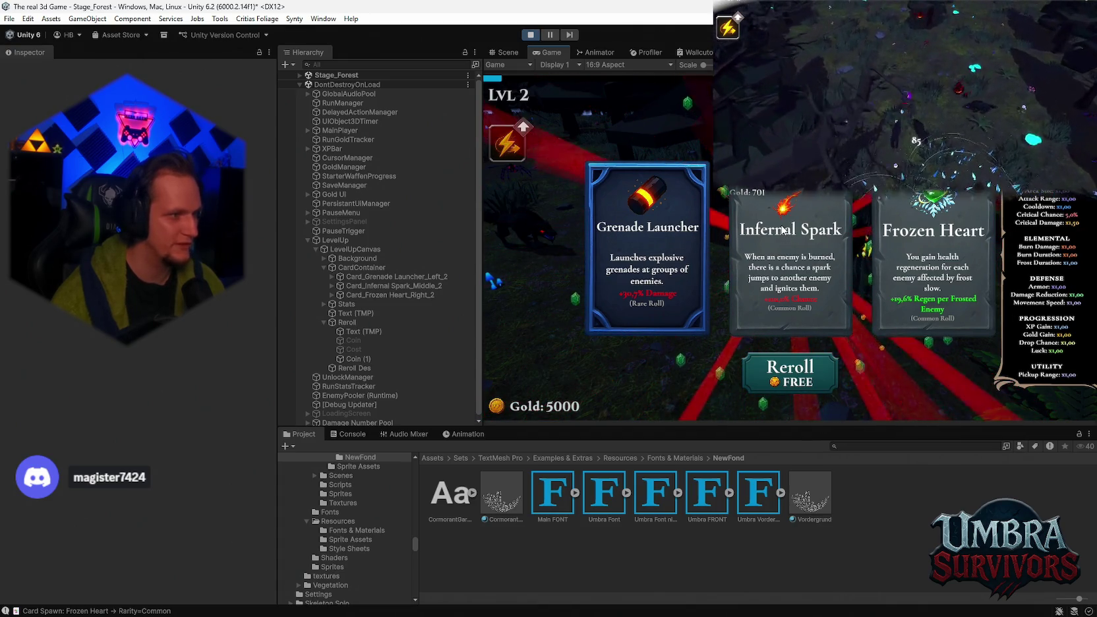
{"action": "left_click", "coordinate": [820, 380]}
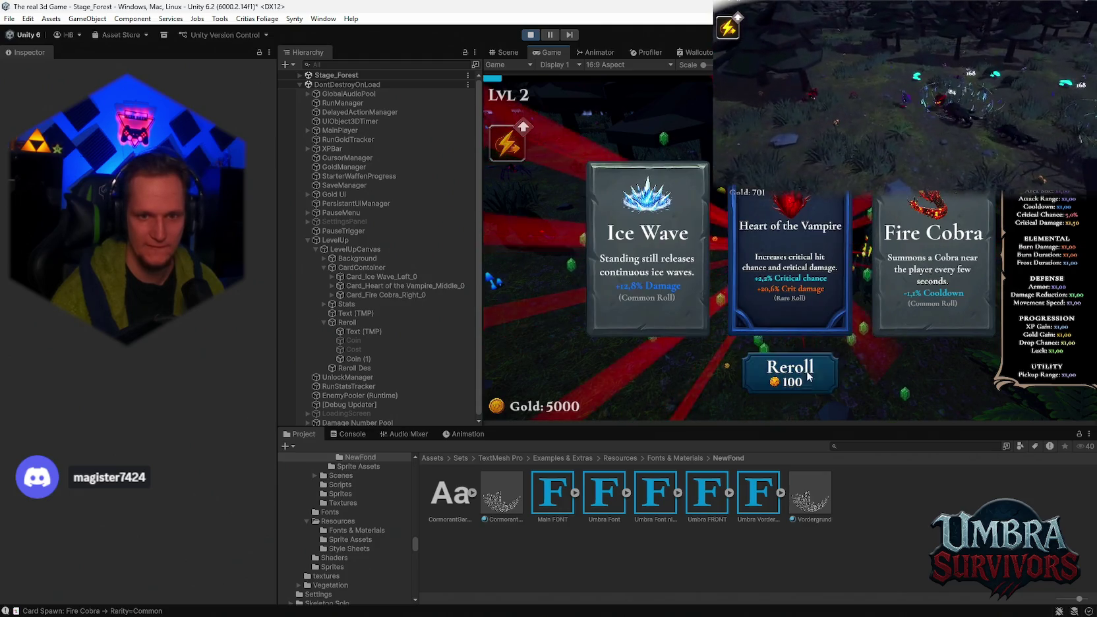
{"action": "left_click", "coordinate": [812, 372]}
{"action": "left_click", "coordinate": [813, 372]}
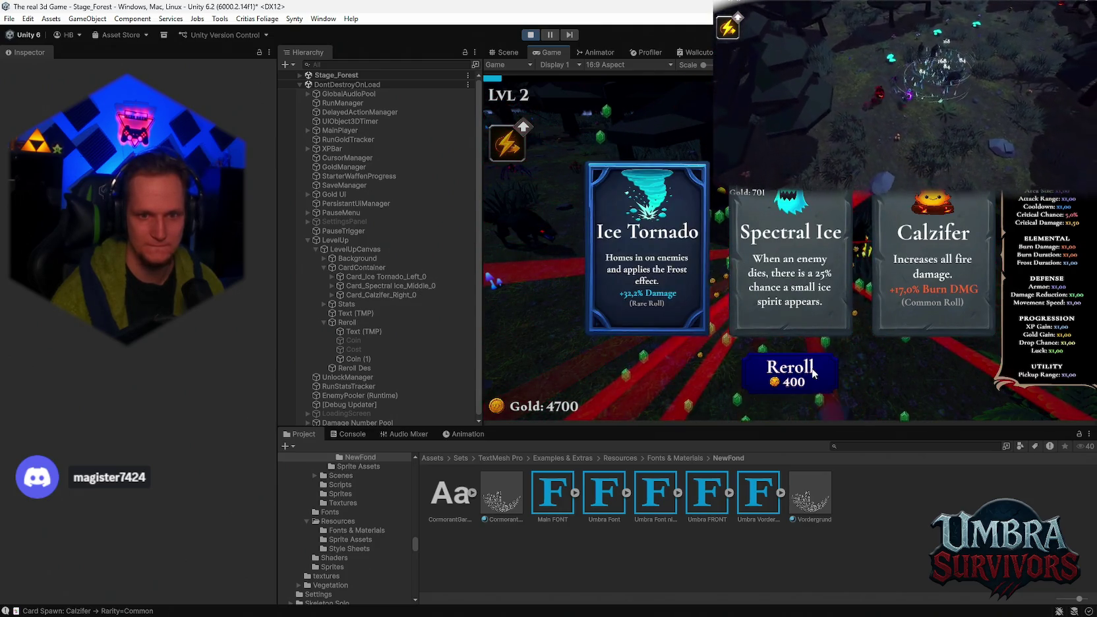
{"action": "left_click", "coordinate": [814, 373]}
{"action": "left_click", "coordinate": [813, 373]}
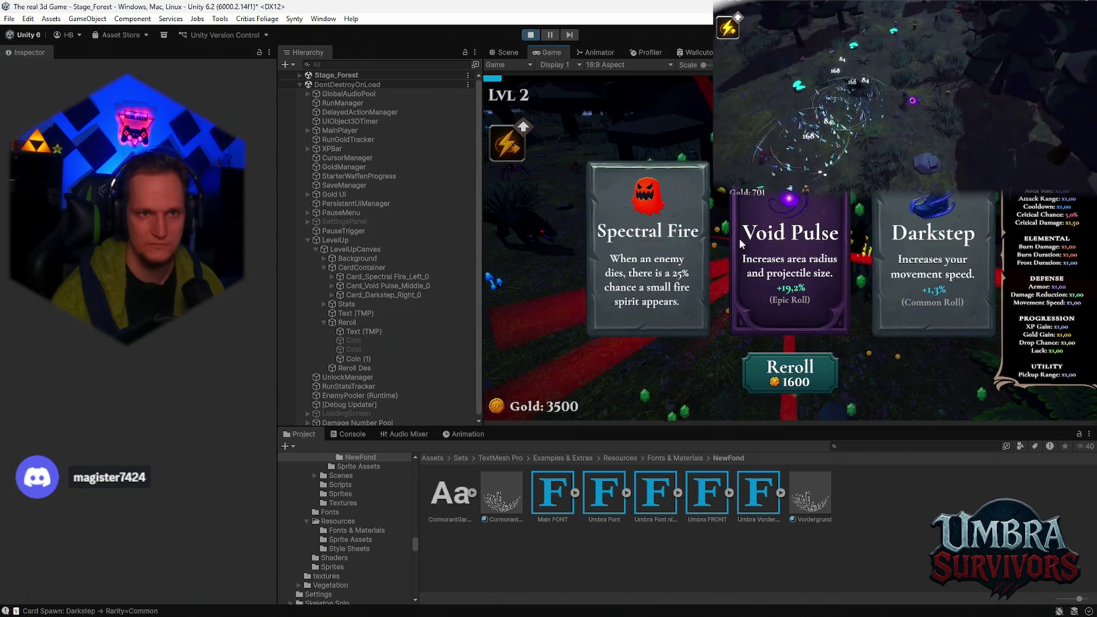
{"action": "left_click", "coordinate": [532, 34]}
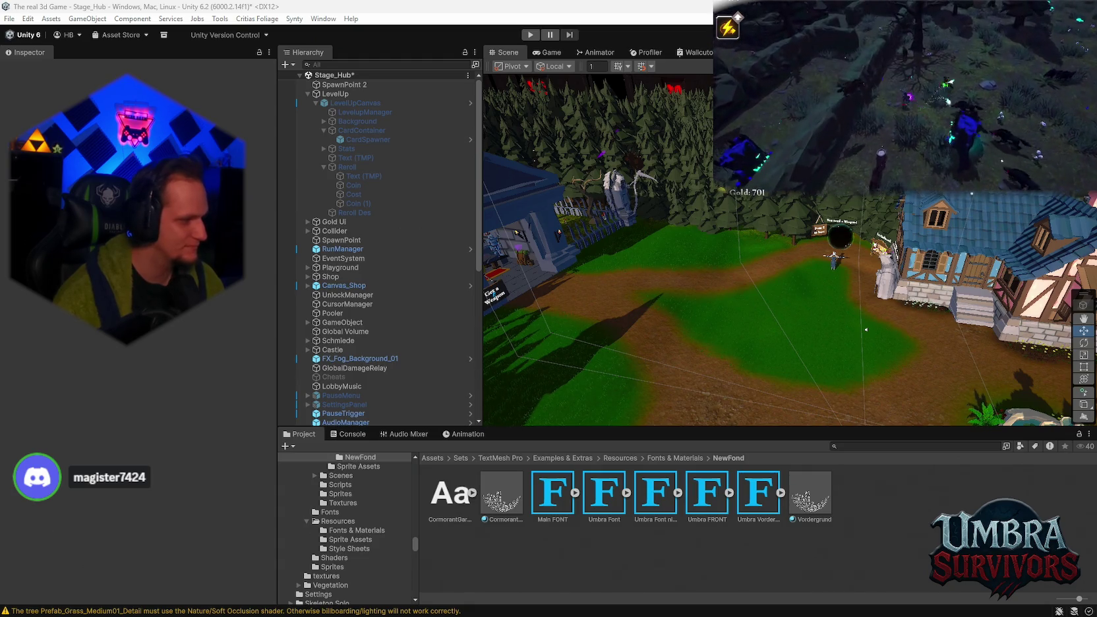
Step: Zoom the Scene view in on the player character, orbit around it, and pick a level-up card
{"action": "scroll", "coordinate": [643, 277], "scroll_direction": "down", "scroll_amount": 5}
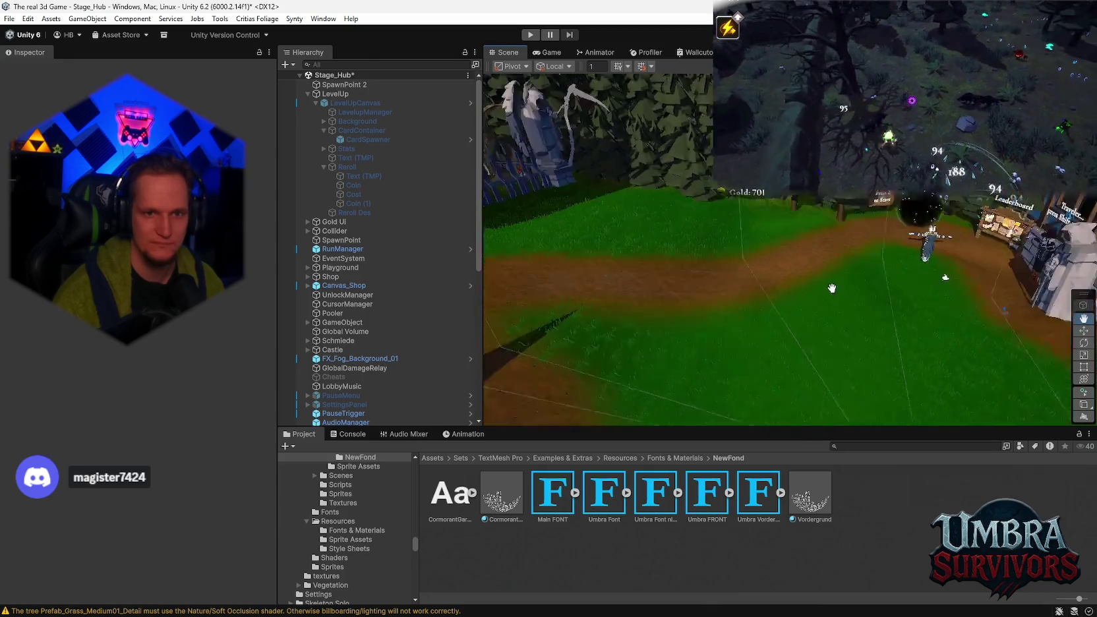
{"action": "scroll", "coordinate": [833, 291], "scroll_direction": "up", "scroll_amount": 5}
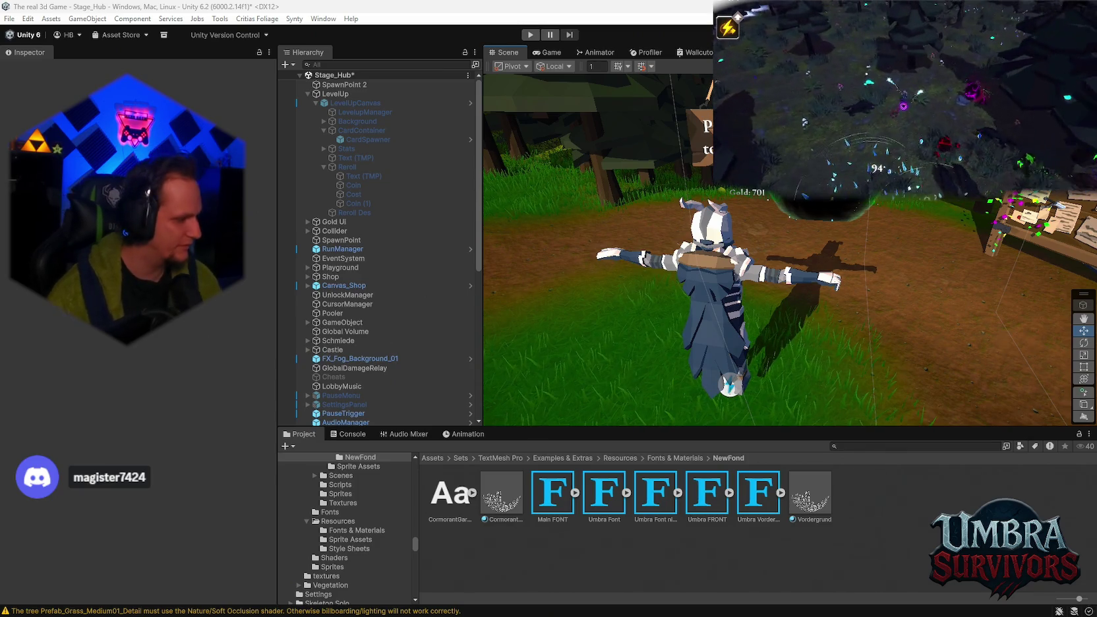
{"action": "scroll", "coordinate": [868, 254], "scroll_direction": "up", "scroll_amount": 3}
{"action": "left_click_drag", "start_coordinate": [868, 255], "coordinate": [767, 243]}
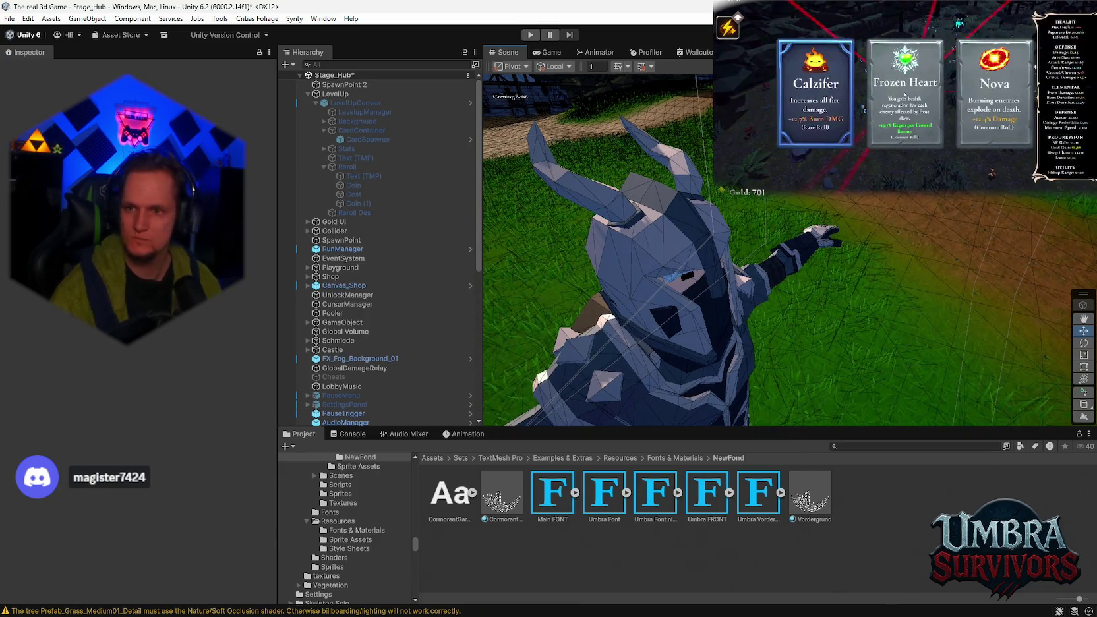
{"action": "left_click", "coordinate": [905, 95]}
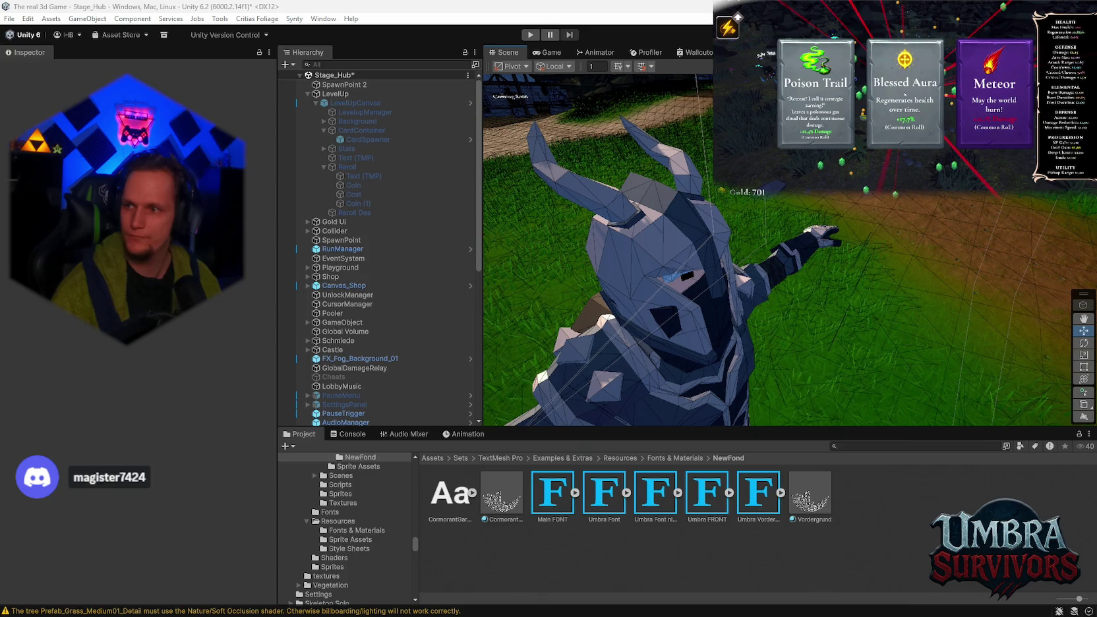
Step: Reroll the level-up cards twice, orbit the Scene view around the knight, then pick Blessed Aura
{"action": "left_click", "coordinate": [905, 95]}
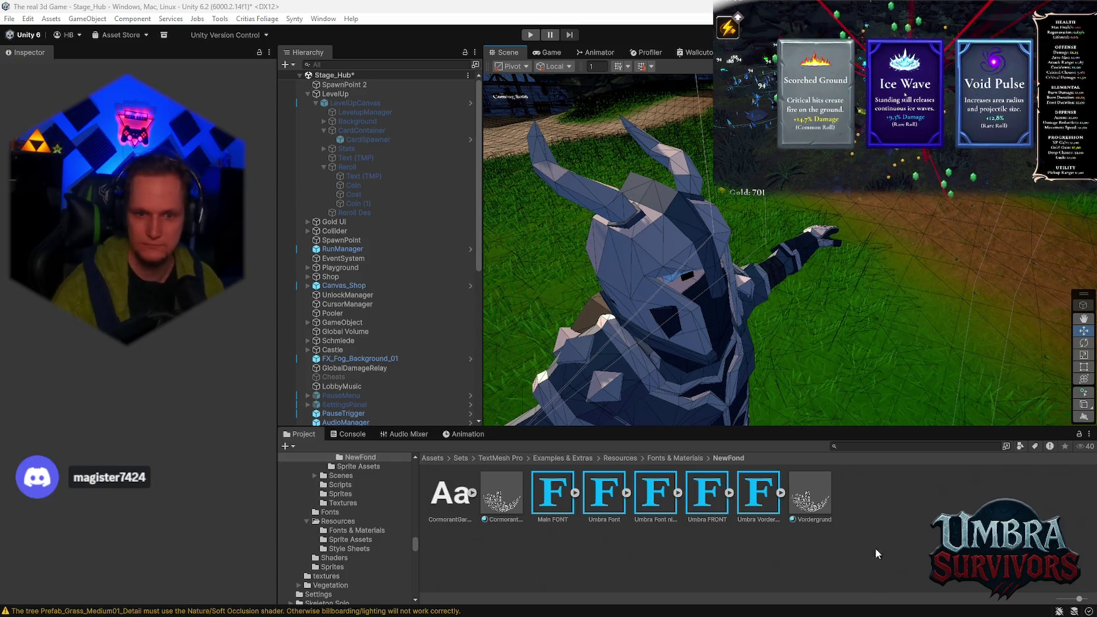
{"action": "left_click", "coordinate": [905, 95]}
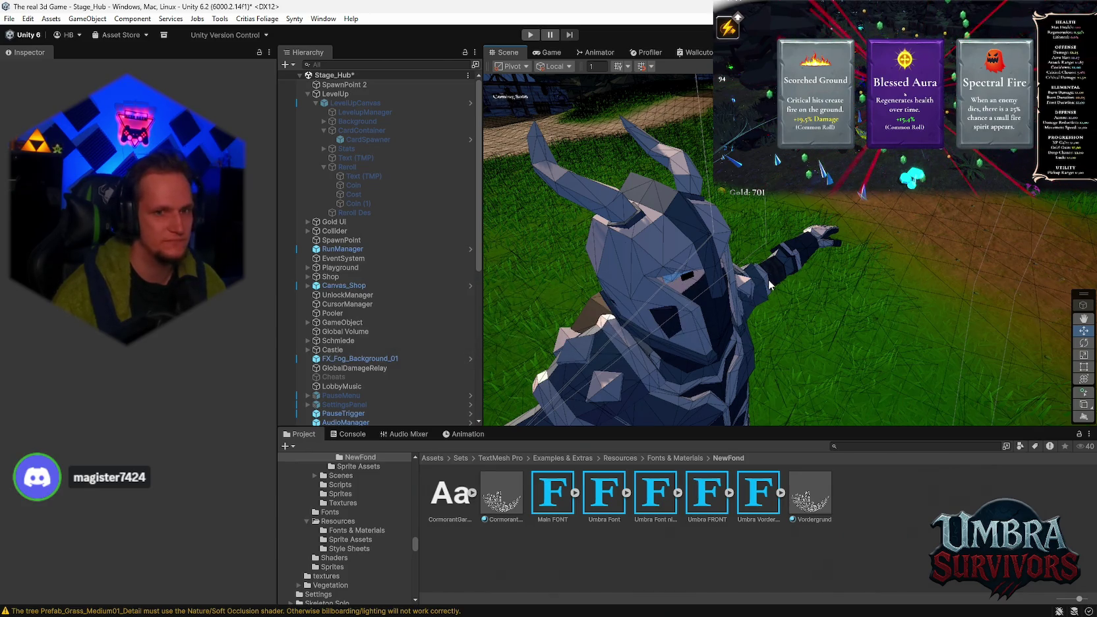
{"action": "mouse_move", "coordinate": [781, 288]}
{"action": "left_mouse_down"}
{"action": "mouse_move", "coordinate": [839, 258]}
{"action": "mouse_move", "coordinate": [894, 274]}
{"action": "mouse_move", "coordinate": [896, 242]}
{"action": "mouse_move", "coordinate": [865, 225]}
{"action": "mouse_move", "coordinate": [868, 244]}
{"action": "mouse_move", "coordinate": [799, 319]}
{"action": "mouse_move", "coordinate": [762, 303]}
{"action": "mouse_move", "coordinate": [846, 295]}
{"action": "mouse_move", "coordinate": [866, 261]}
{"action": "mouse_move", "coordinate": [859, 283]}
{"action": "mouse_move", "coordinate": [887, 285]}
{"action": "mouse_move", "coordinate": [878, 291]}
{"action": "mouse_move", "coordinate": [888, 282]}
{"action": "left_mouse_up"}
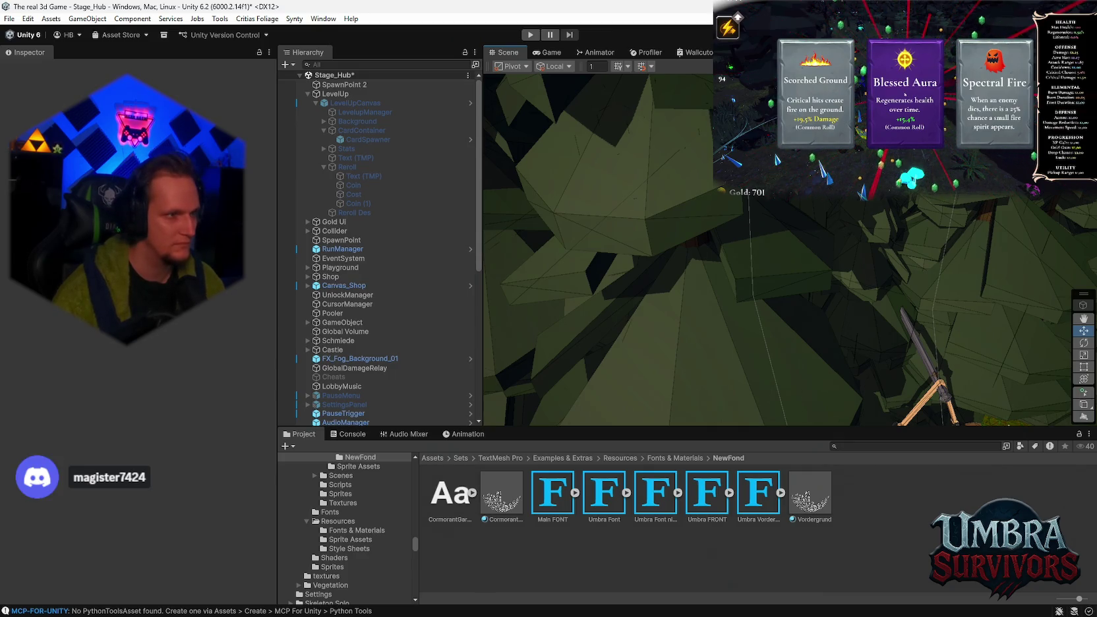
{"action": "left_click", "coordinate": [905, 94]}
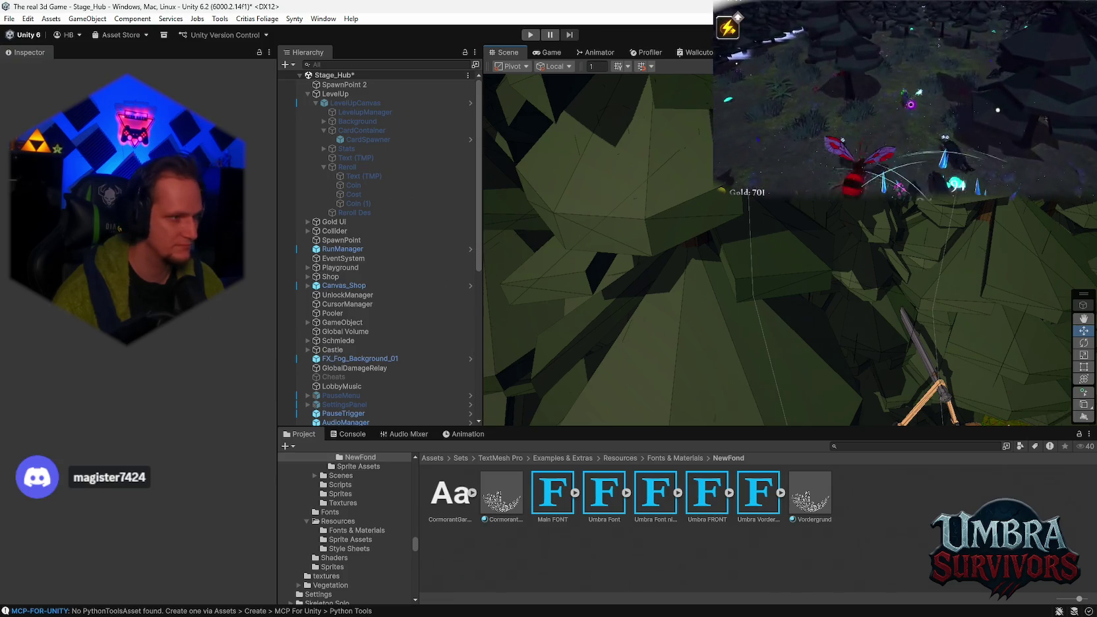
Step: Zoom the Scene view and orbit it down toward the dirt ground
{"action": "scroll", "coordinate": [809, 237], "scroll_direction": "down", "scroll_amount": 5}
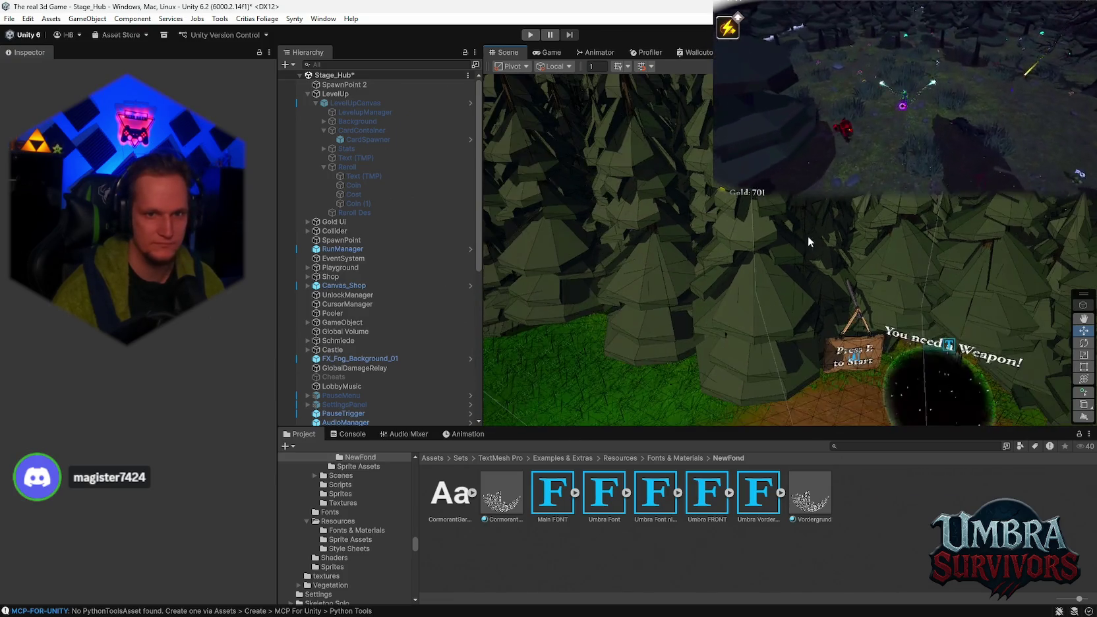
{"action": "mouse_move", "coordinate": [809, 236]}
{"action": "left_mouse_down"}
{"action": "mouse_move", "coordinate": [808, 186]}
{"action": "mouse_move", "coordinate": [796, 210]}
{"action": "mouse_move", "coordinate": [668, 299]}
{"action": "mouse_move", "coordinate": [827, 226]}
{"action": "mouse_move", "coordinate": [935, 217]}
{"action": "mouse_move", "coordinate": [660, 257]}
{"action": "mouse_move", "coordinate": [717, 196]}
{"action": "mouse_move", "coordinate": [772, 193]}
{"action": "mouse_move", "coordinate": [791, 198]}
{"action": "mouse_move", "coordinate": [817, 264]}
{"action": "left_mouse_up"}
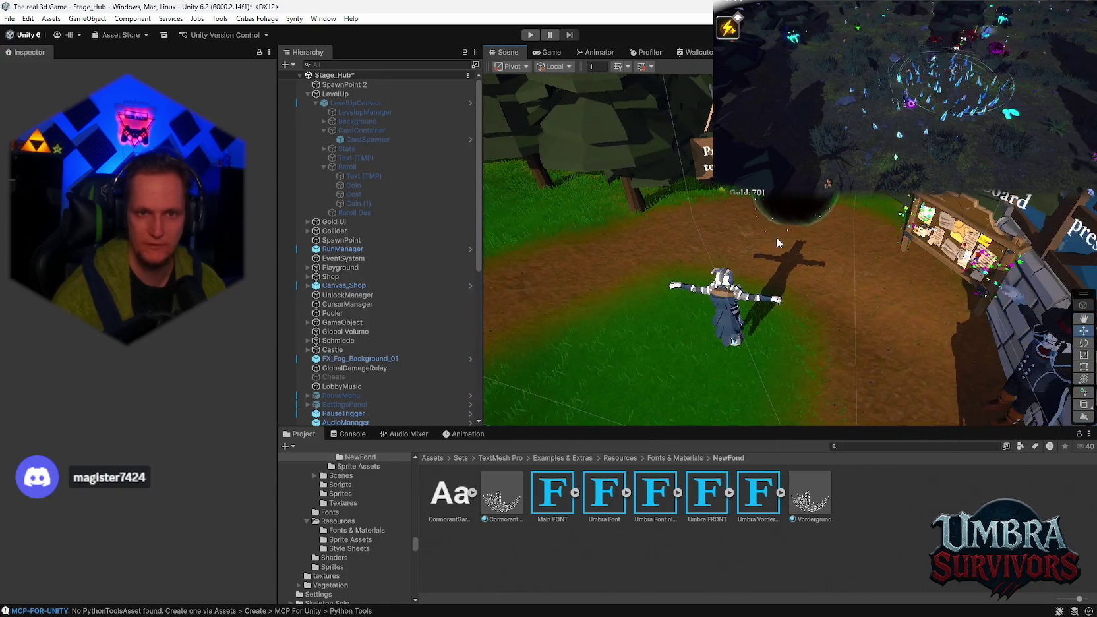
Step: Switch to the Move tool, inspect LevelupManager's reroll components, then pick the Arcane Extension card
{"action": "key", "text": "w"}
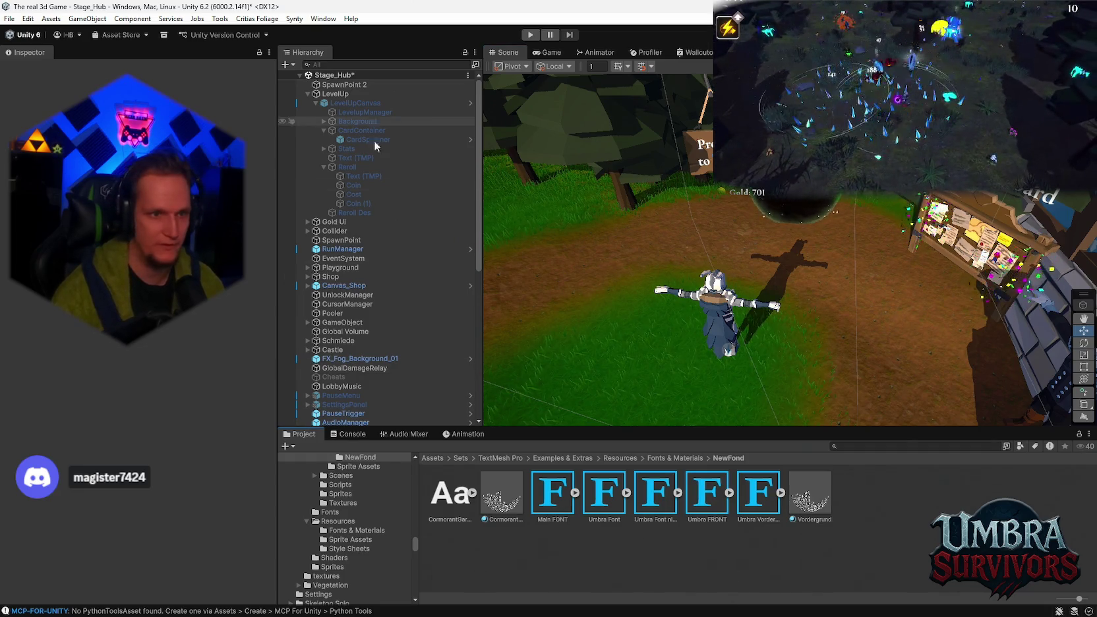
{"action": "left_click", "coordinate": [354, 140]}
{"action": "left_click", "coordinate": [349, 148]}
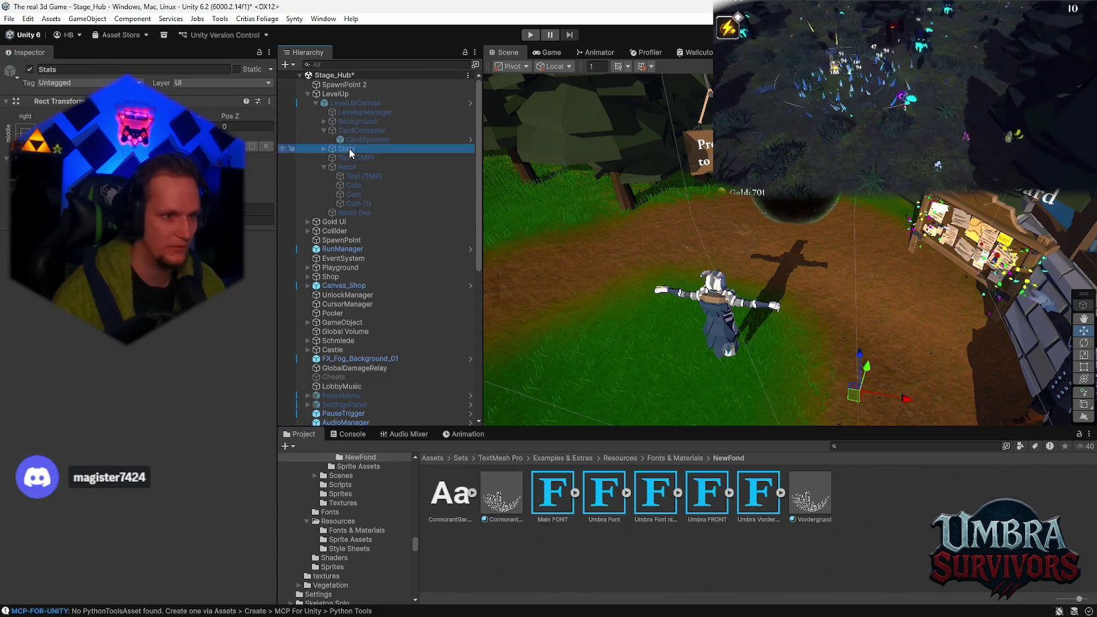
{"action": "left_click", "coordinate": [354, 114]}
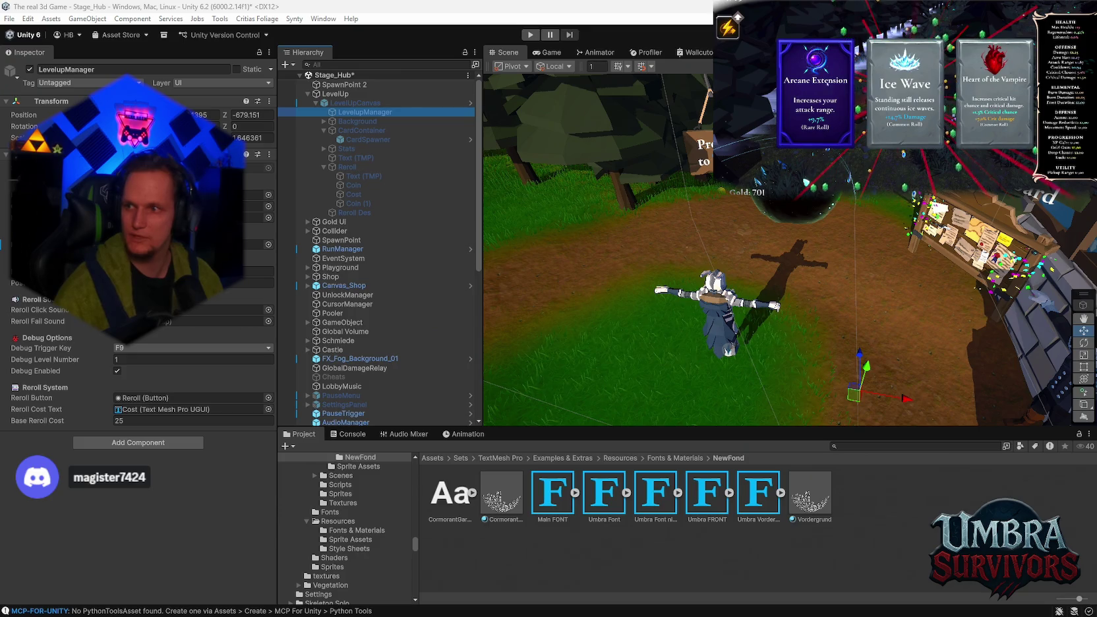
{"action": "left_click", "coordinate": [822, 85]}
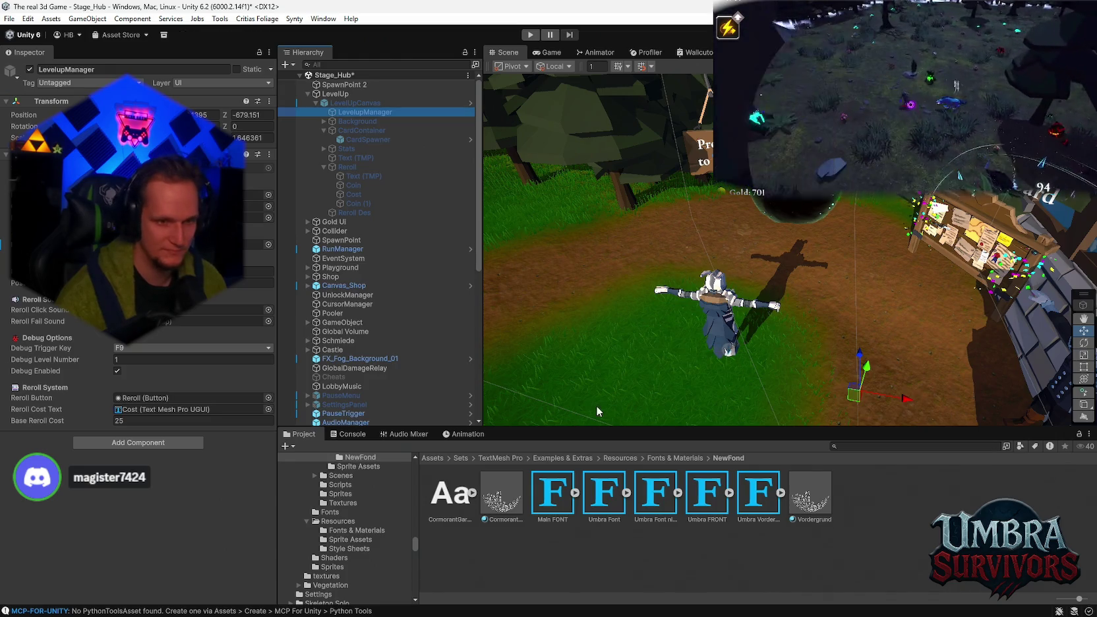
Step: Deselect everything, clear the Console log, and return to the Project panel
{"action": "left_click", "coordinate": [596, 406]}
{"action": "left_click", "coordinate": [345, 436]}
{"action": "left_click", "coordinate": [291, 446]}
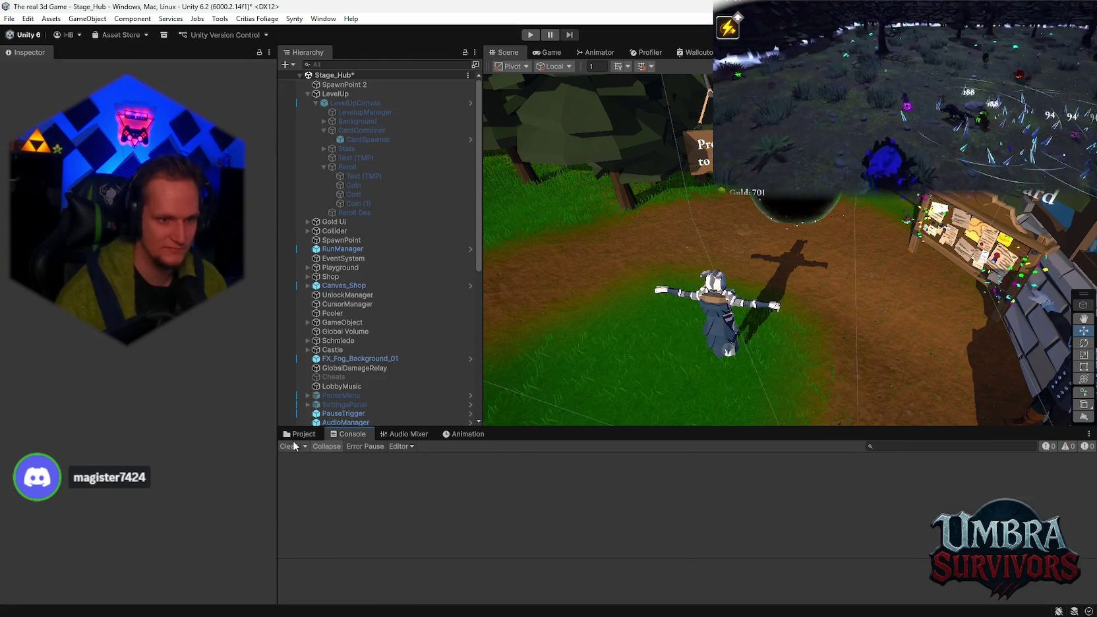
{"action": "left_click", "coordinate": [301, 434]}
Step: Inspect CardSpawner, Stats and Text (TMP), then select LevelupManager showing its new Audio Mixer section
{"action": "left_click", "coordinate": [366, 140]}
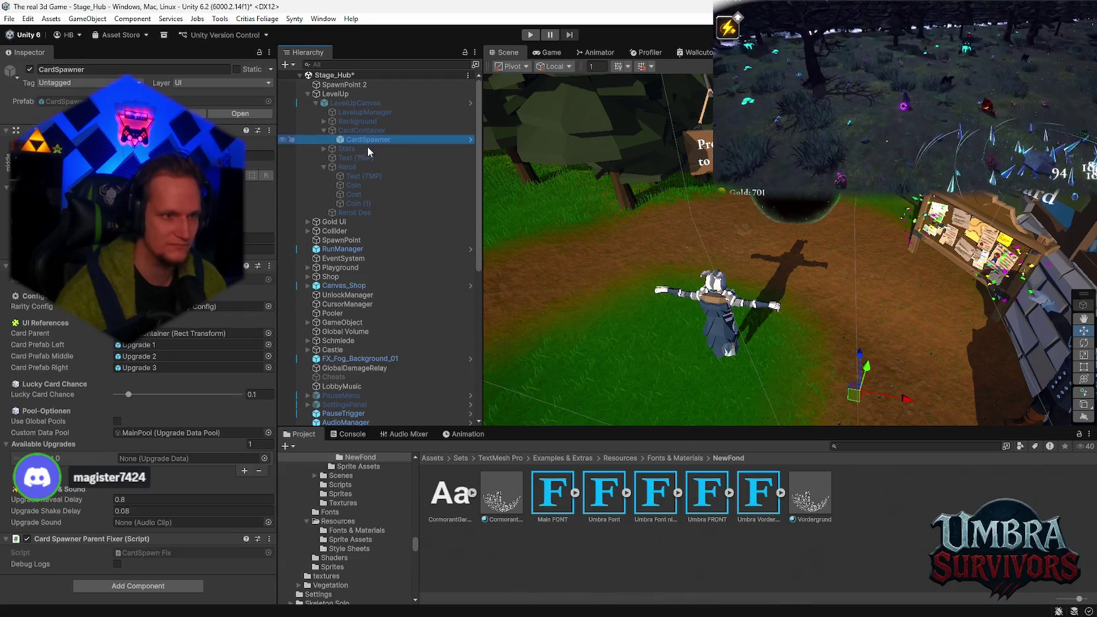
{"action": "scroll", "coordinate": [369, 250], "scroll_direction": "down", "scroll_amount": 5}
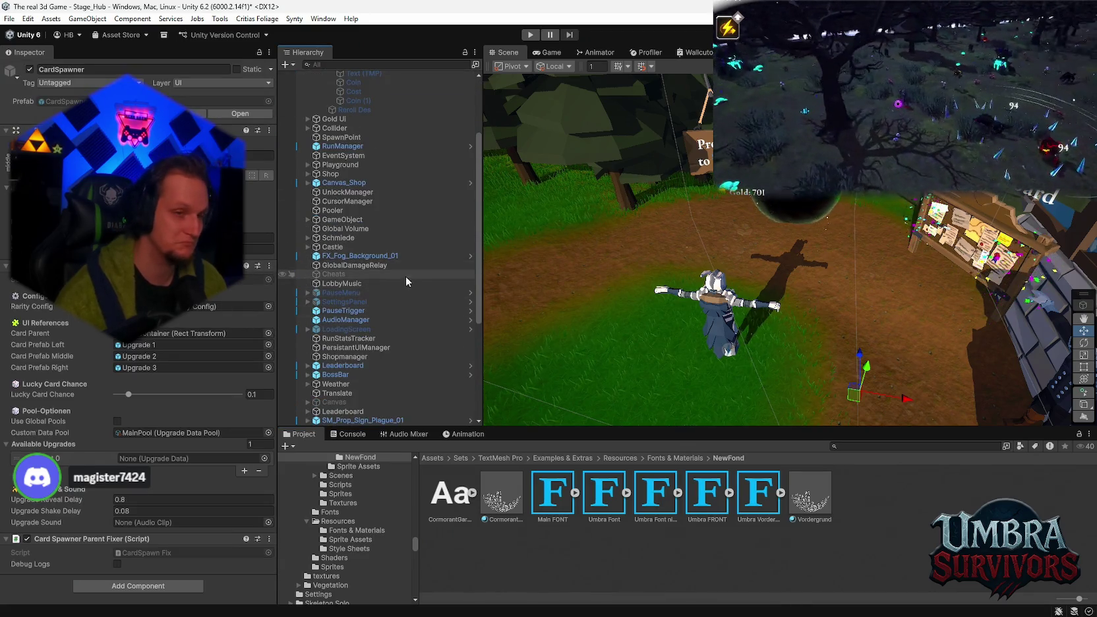
{"action": "scroll", "coordinate": [376, 205], "scroll_direction": "up", "scroll_amount": 3}
{"action": "scroll", "coordinate": [377, 191], "scroll_direction": "up", "scroll_amount": 2}
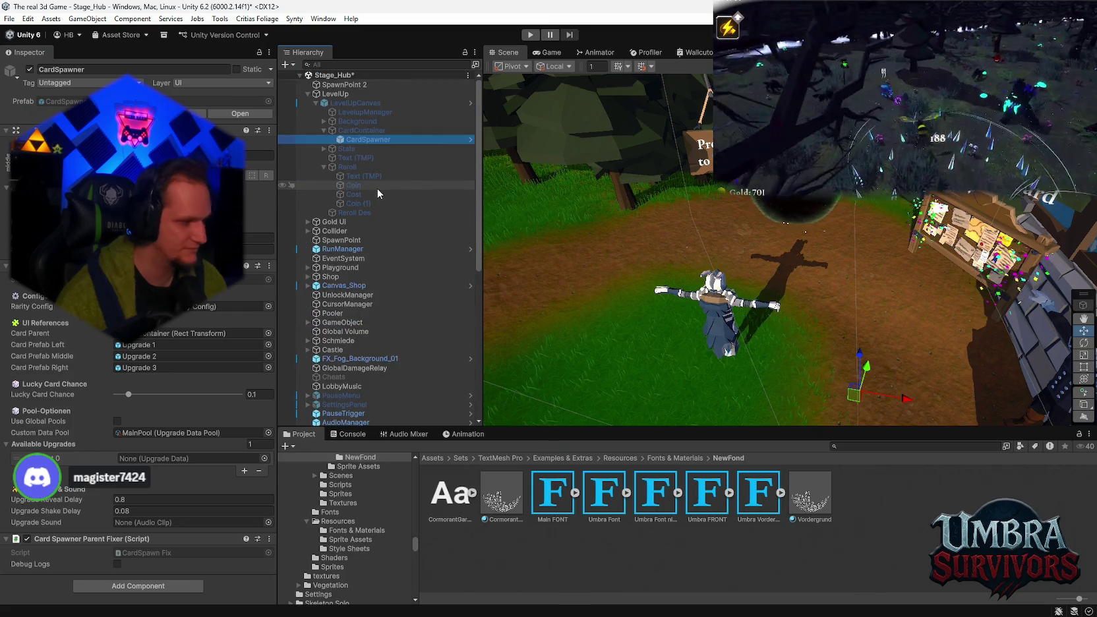
{"action": "left_click", "coordinate": [356, 150]}
{"action": "left_click", "coordinate": [355, 157]}
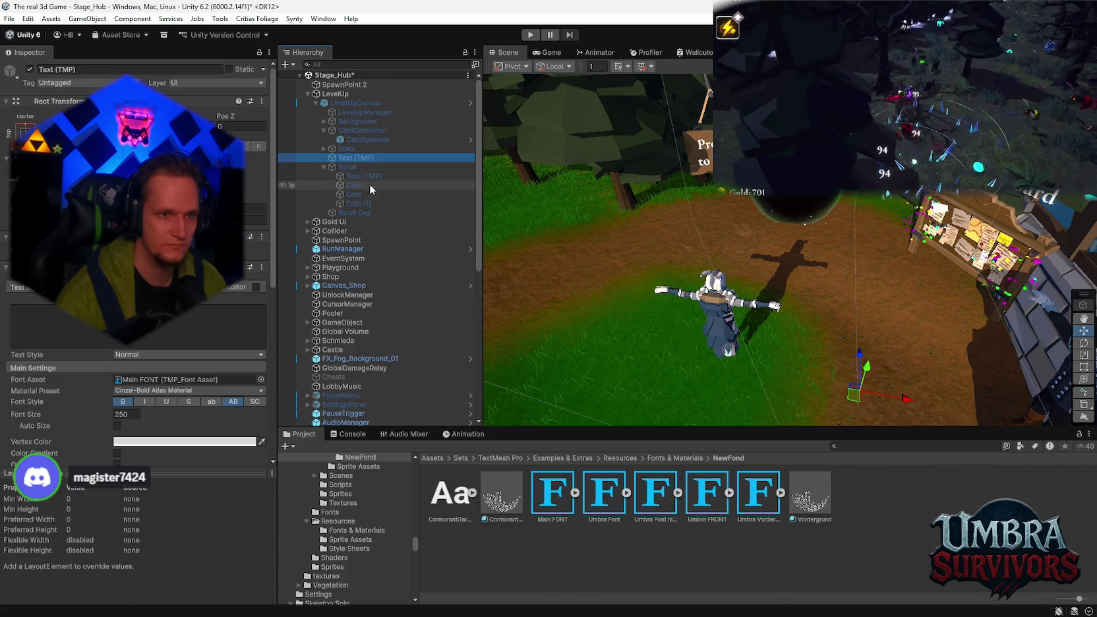
{"action": "left_click", "coordinate": [354, 112]}
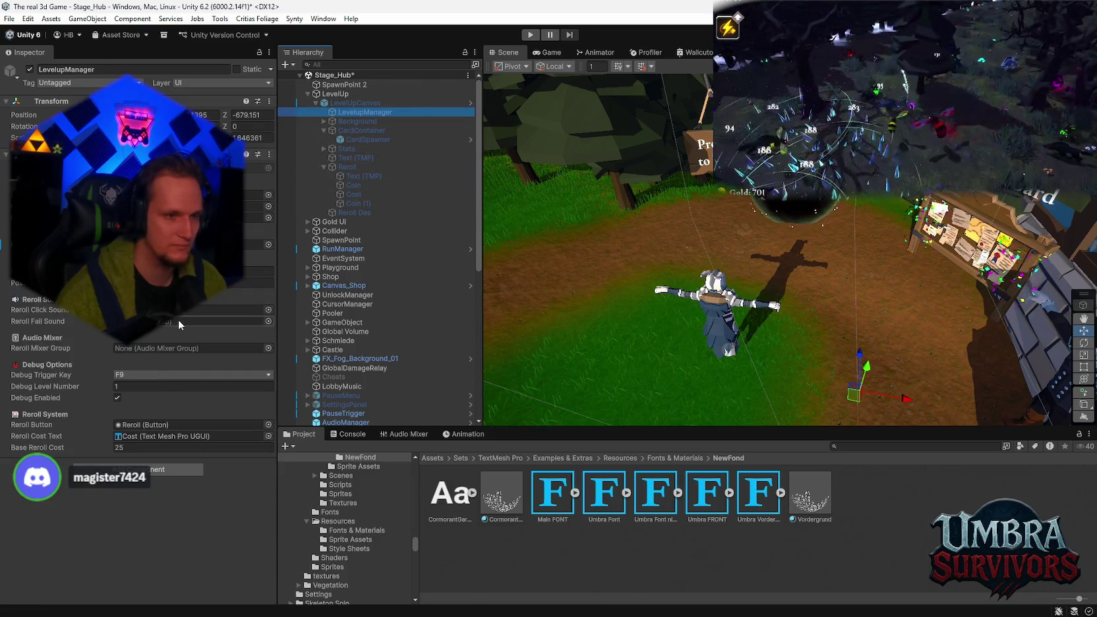
Step: Assign SFX (MasterVol) to LevelupManager's Reroll Mixer Group through the object picker
{"action": "left_click", "coordinate": [269, 349]}
{"action": "double_click", "coordinate": [303, 389]}
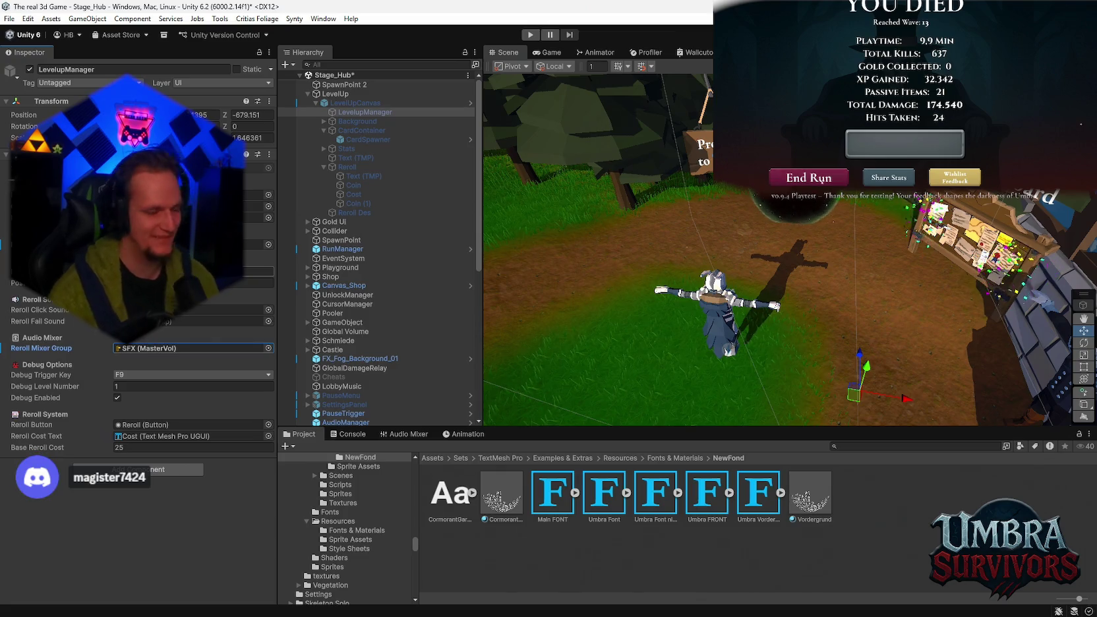
Step: Pause and resume the game twice with Escape, leaving the death screen for hub gameplay
{"action": "key", "text": "Escape"}
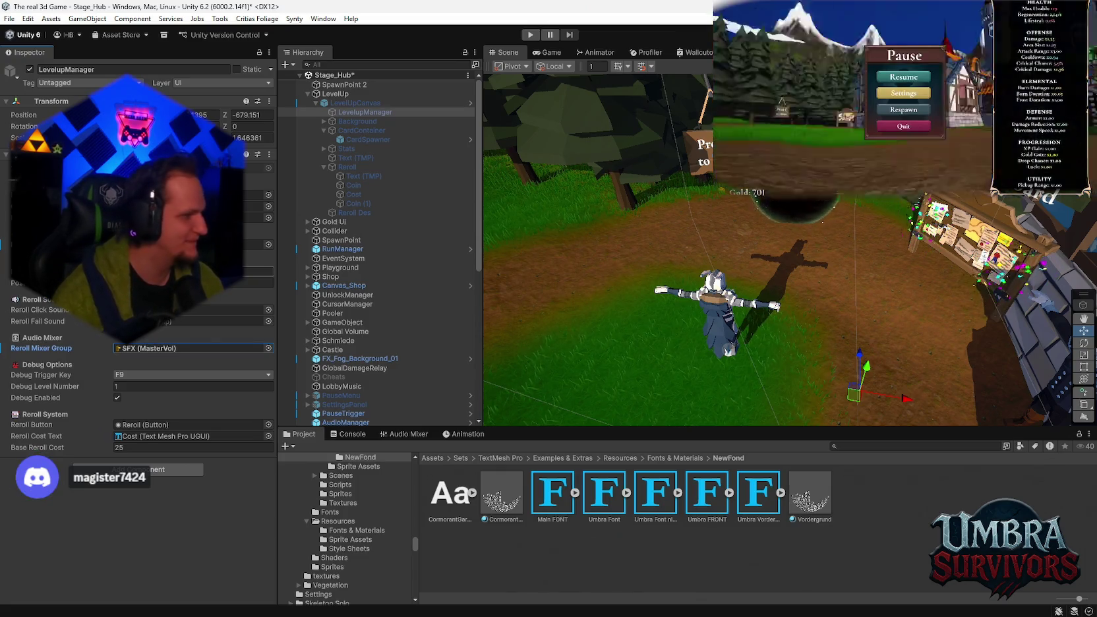
{"action": "key", "text": "Escape"}
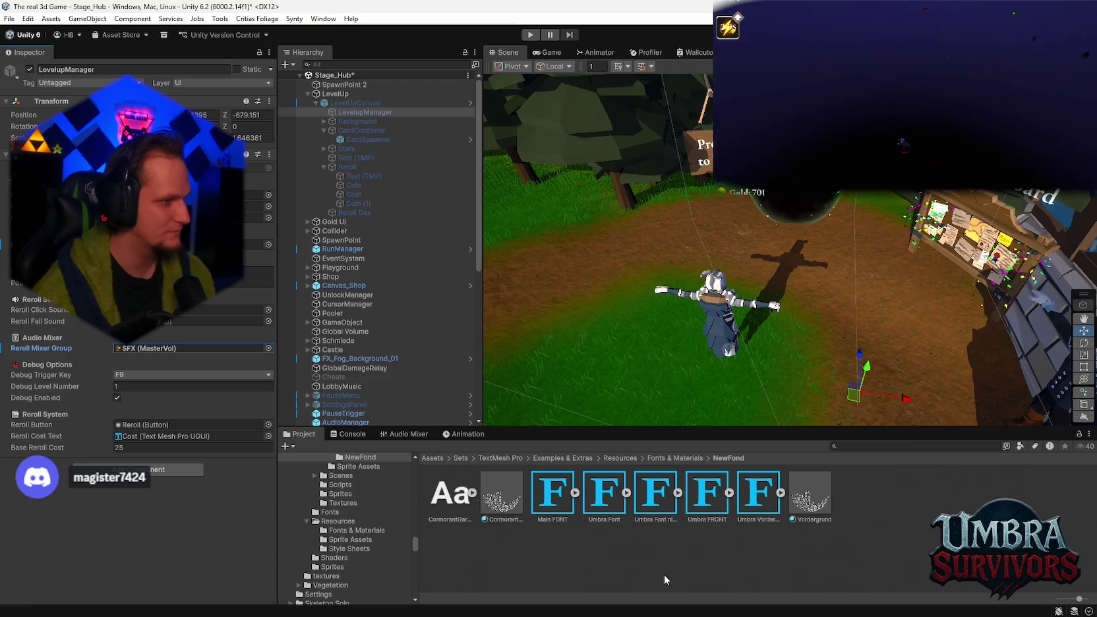
{"action": "key", "text": "Escape"}
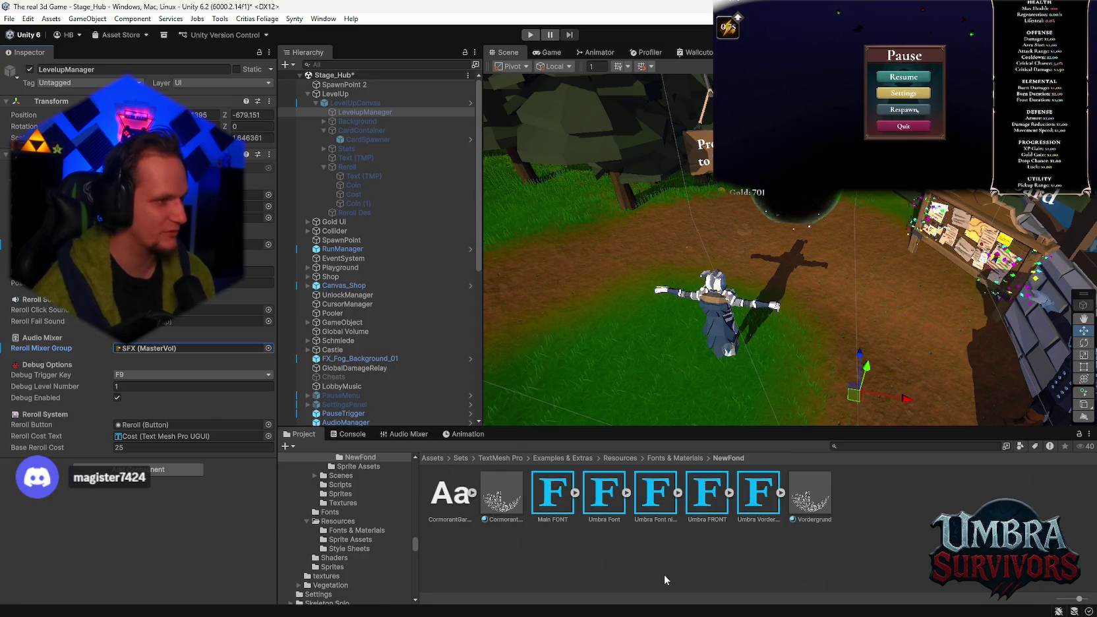
{"action": "key", "text": "Escape"}
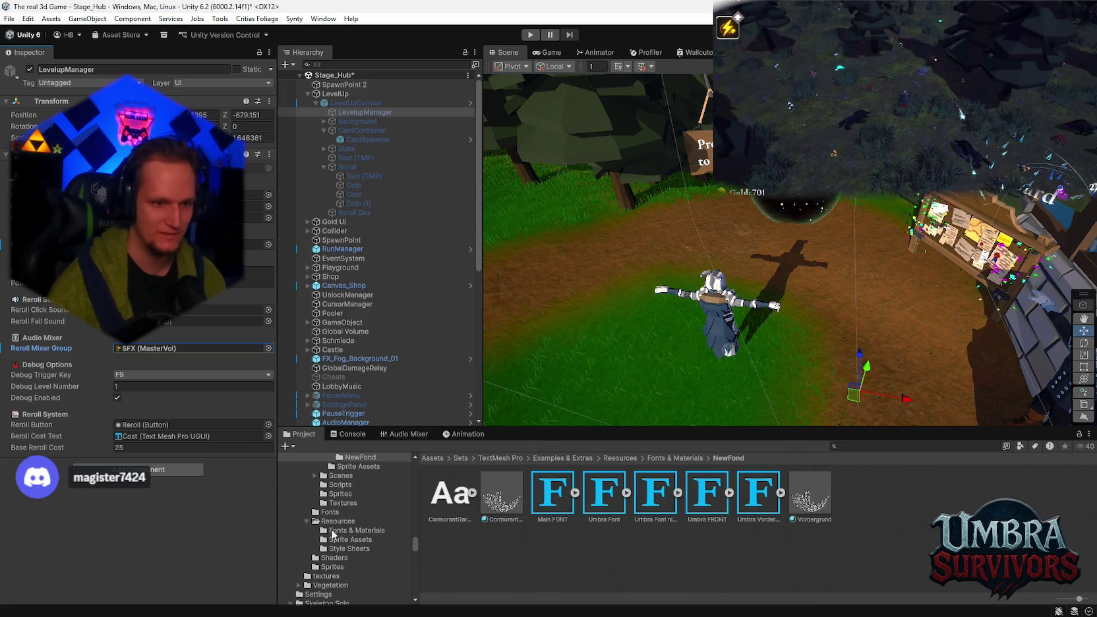
Step: Show the Dungeon Audio FX Misc clips and make the Project panel taller
{"action": "scroll", "coordinate": [330, 534], "scroll_direction": "up", "scroll_amount": 15}
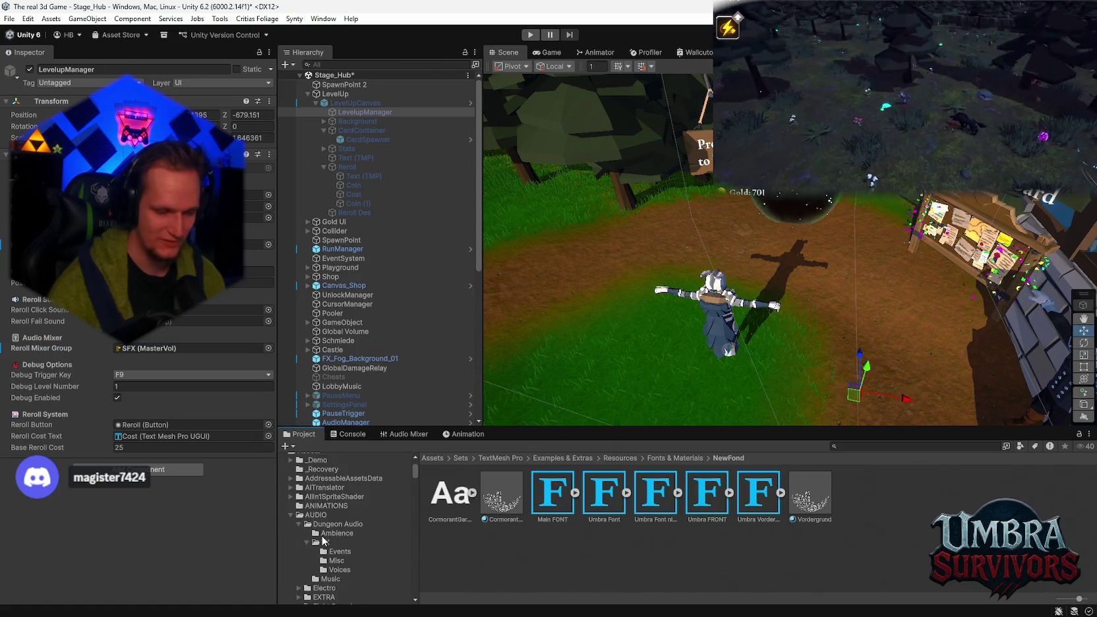
{"action": "scroll", "coordinate": [333, 531], "scroll_direction": "down", "scroll_amount": 5}
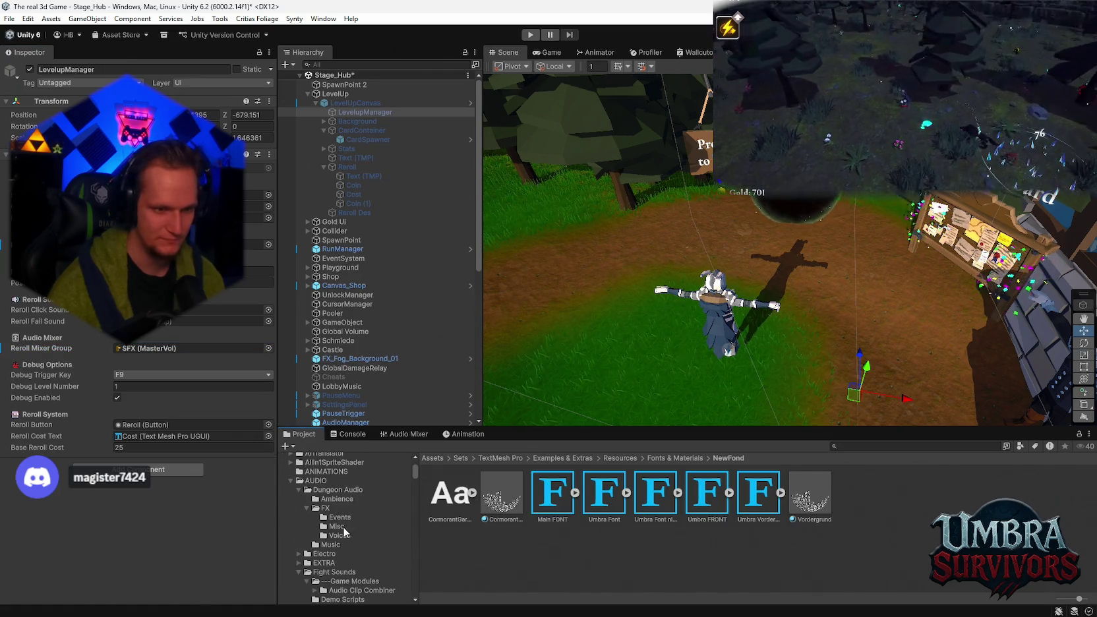
{"action": "left_click", "coordinate": [336, 526]}
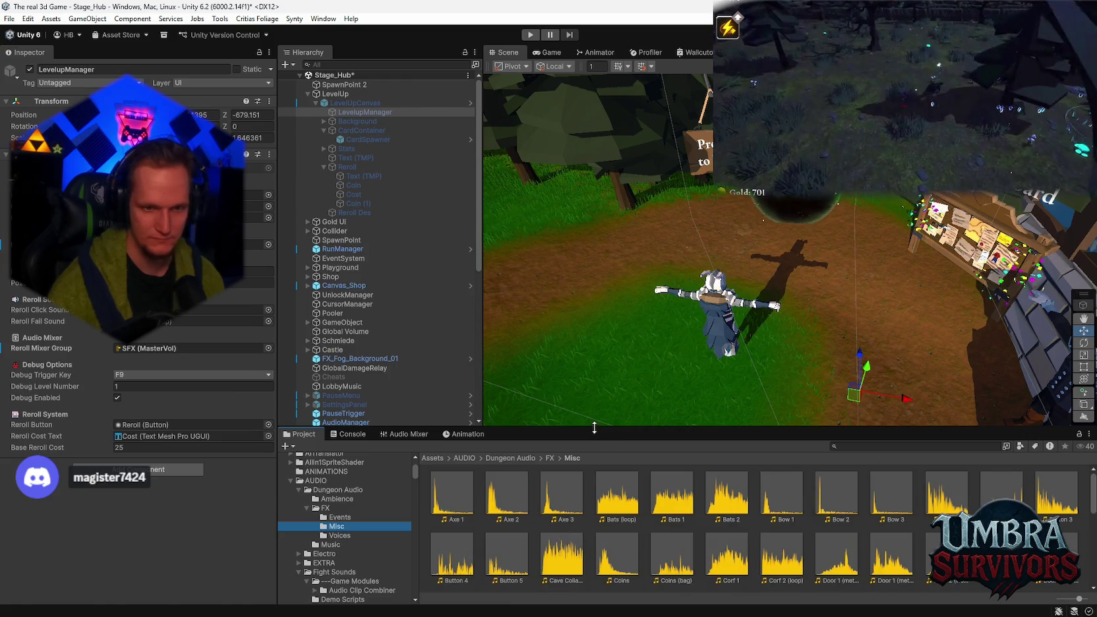
{"action": "left_click_drag", "start_coordinate": [594, 428], "coordinate": [595, 377]}
Step: Audition the Button 1–4 clips, select Button 5, and play the Cave Collapse sound
{"action": "left_click", "coordinate": [943, 465]}
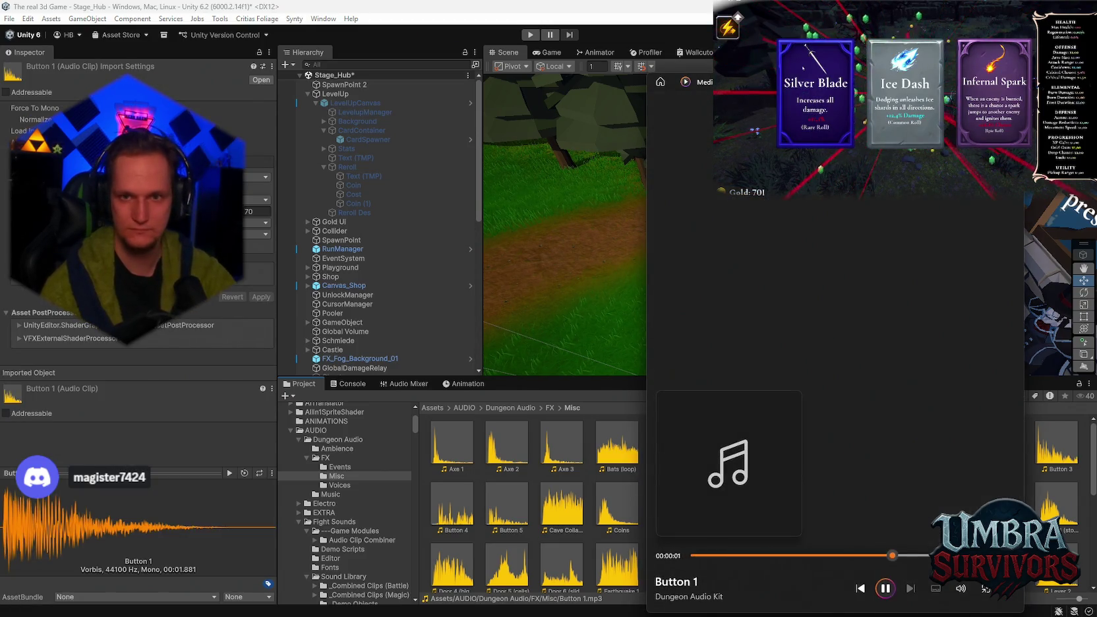
{"action": "double_click", "coordinate": [995, 453]}
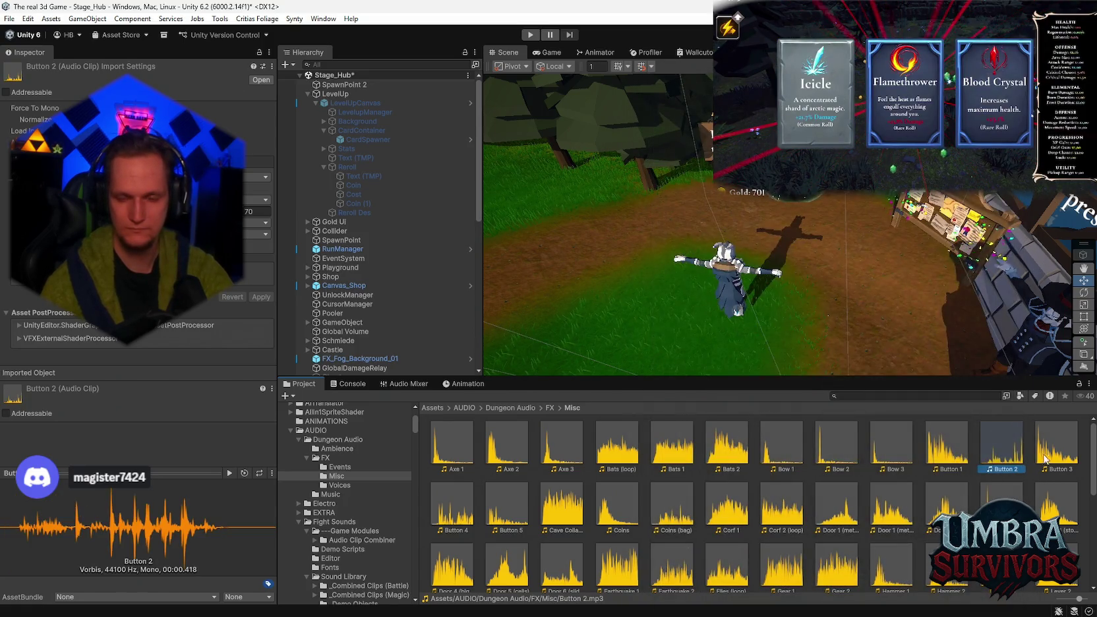
{"action": "double_click", "coordinate": [1003, 443]}
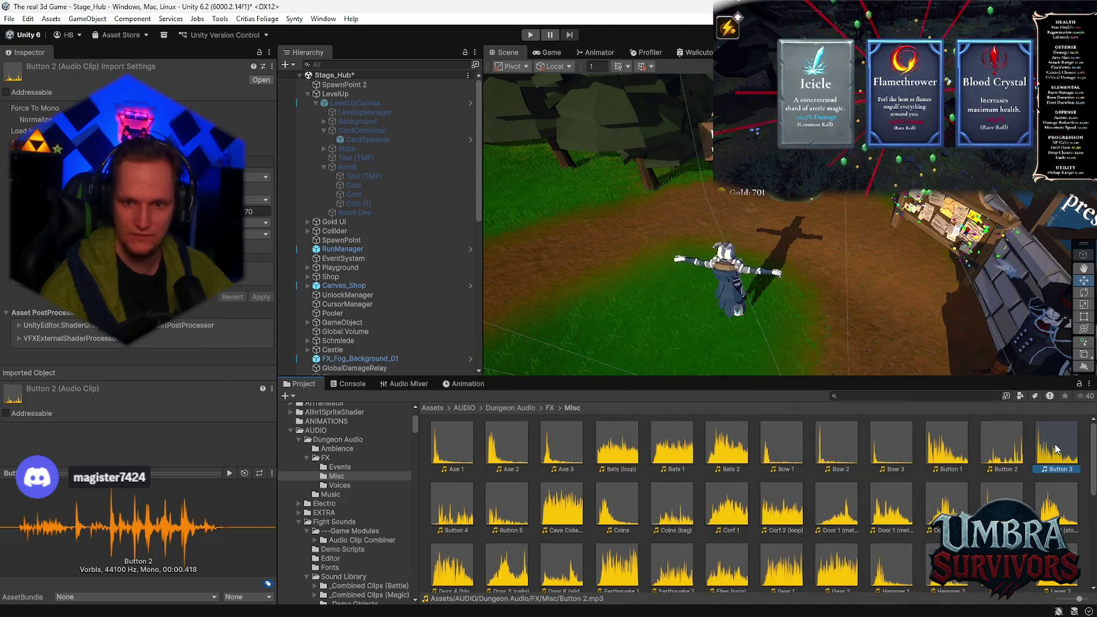
{"action": "double_click", "coordinate": [1057, 444]}
{"action": "key", "text": "alt+F4"}
{"action": "double_click", "coordinate": [459, 504]}
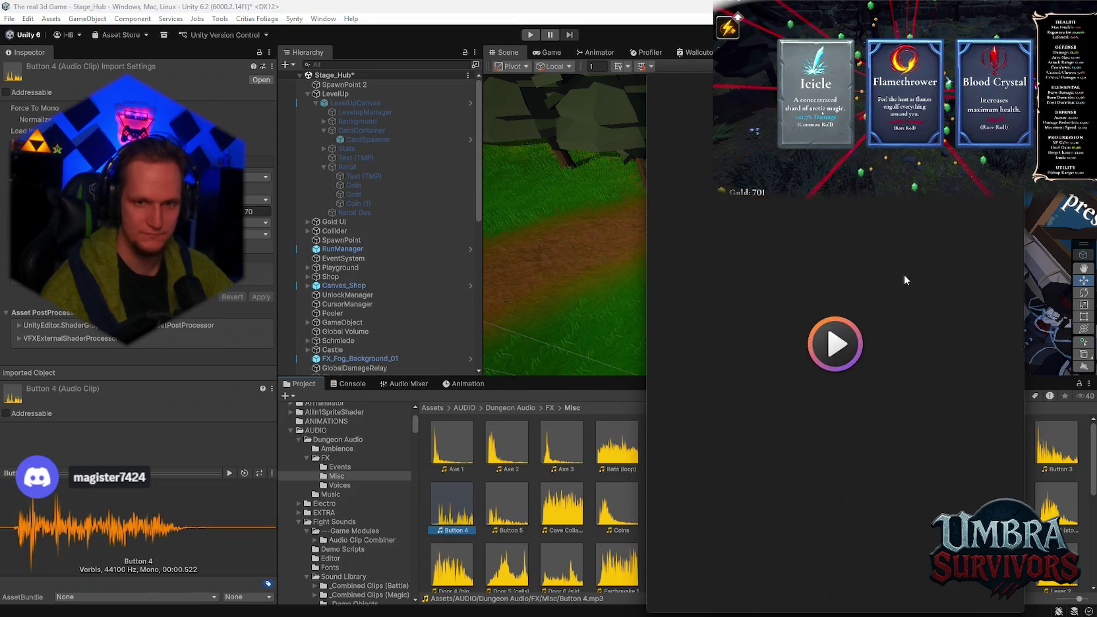
{"action": "key", "text": "alt+F4"}
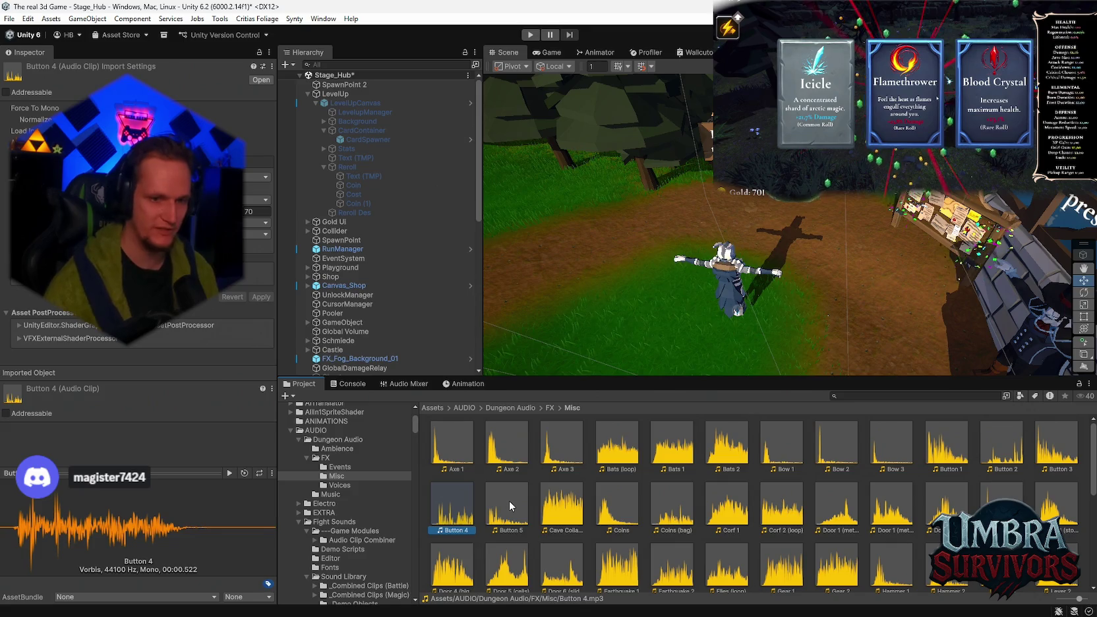
{"action": "left_click", "coordinate": [509, 501]}
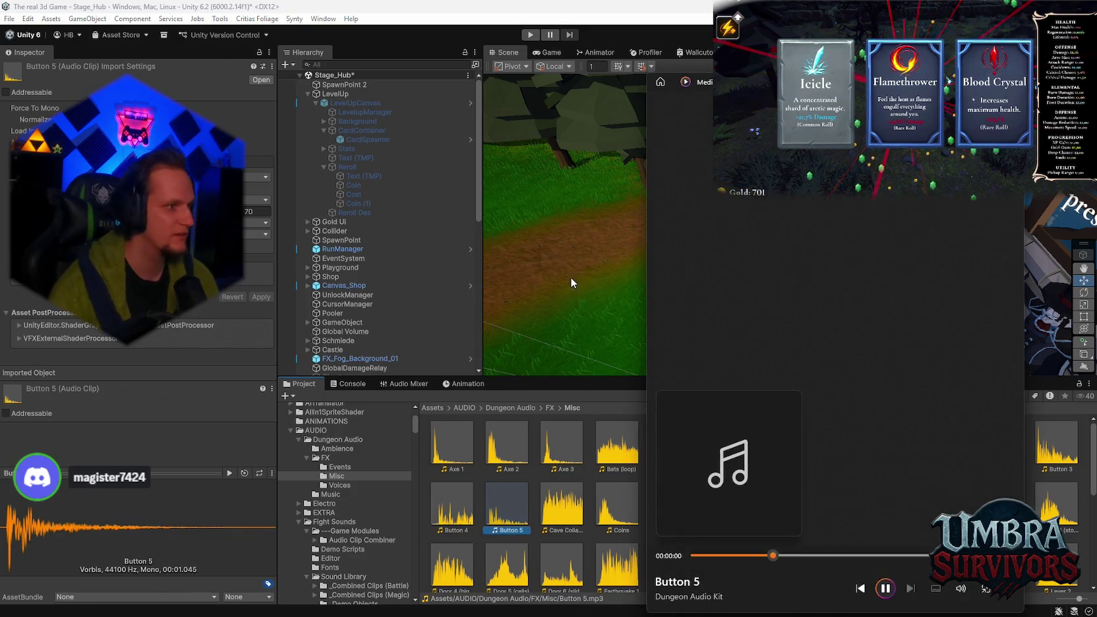
{"action": "double_click", "coordinate": [574, 511]}
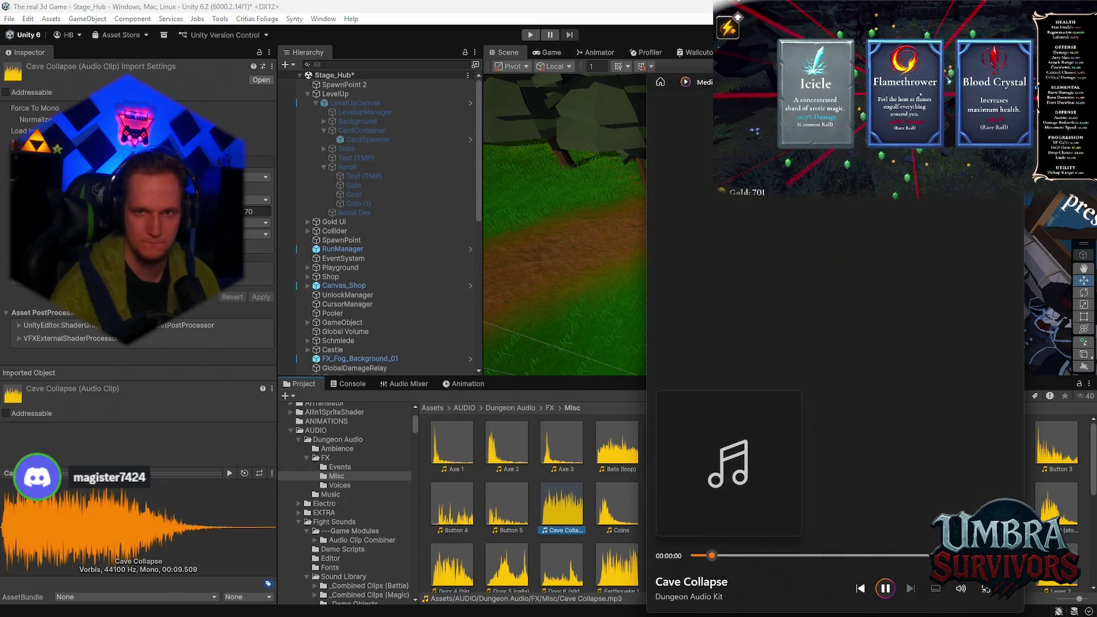
{"action": "left_click", "coordinate": [657, 492]}
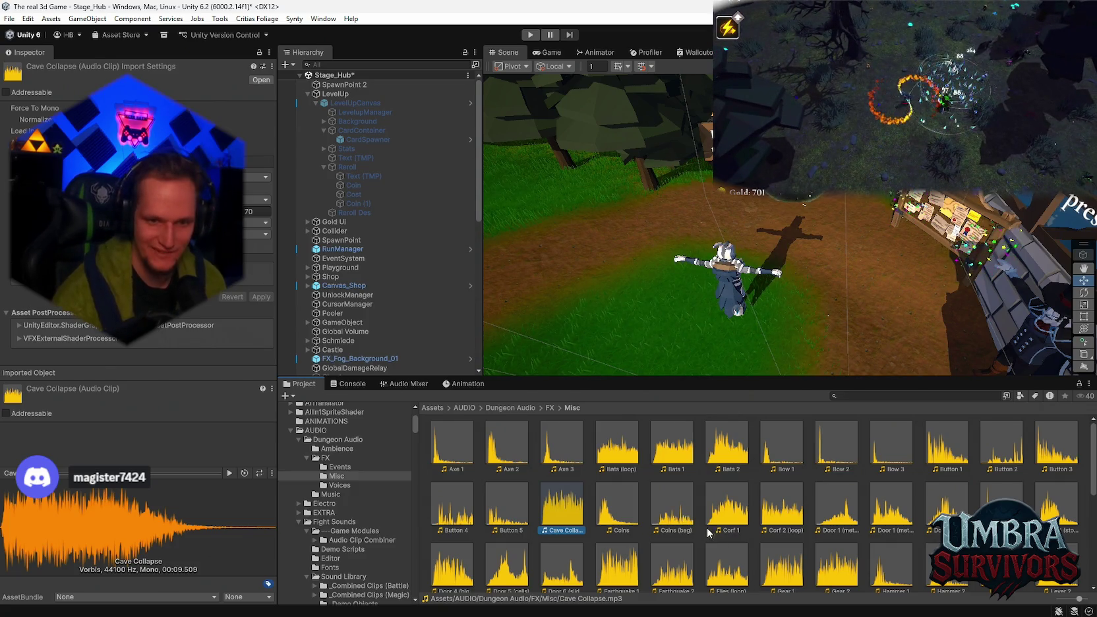
{"action": "left_click", "coordinate": [673, 514]}
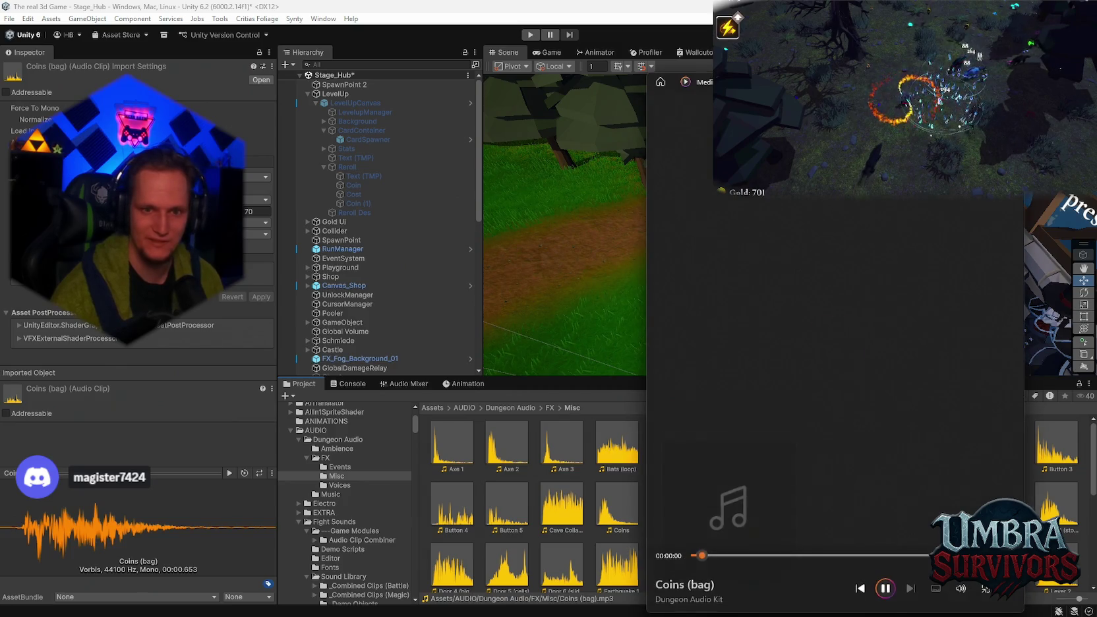
{"action": "key", "text": "alt+F4"}
{"action": "double_click", "coordinate": [735, 507]}
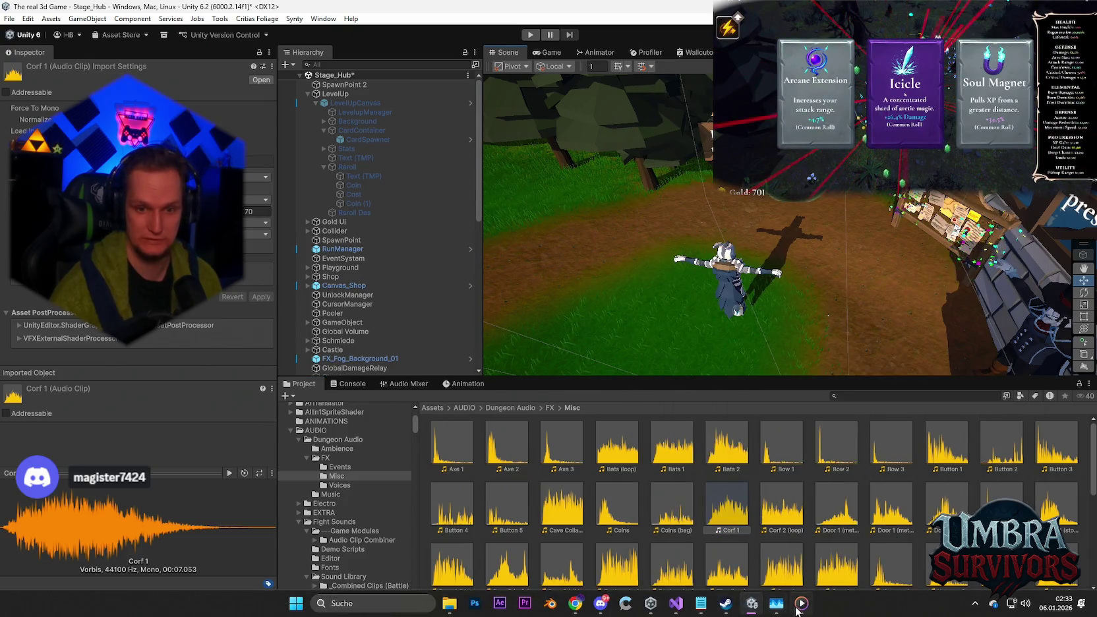
{"action": "left_click", "coordinate": [802, 604]}
{"action": "key", "text": "alt+F4"}
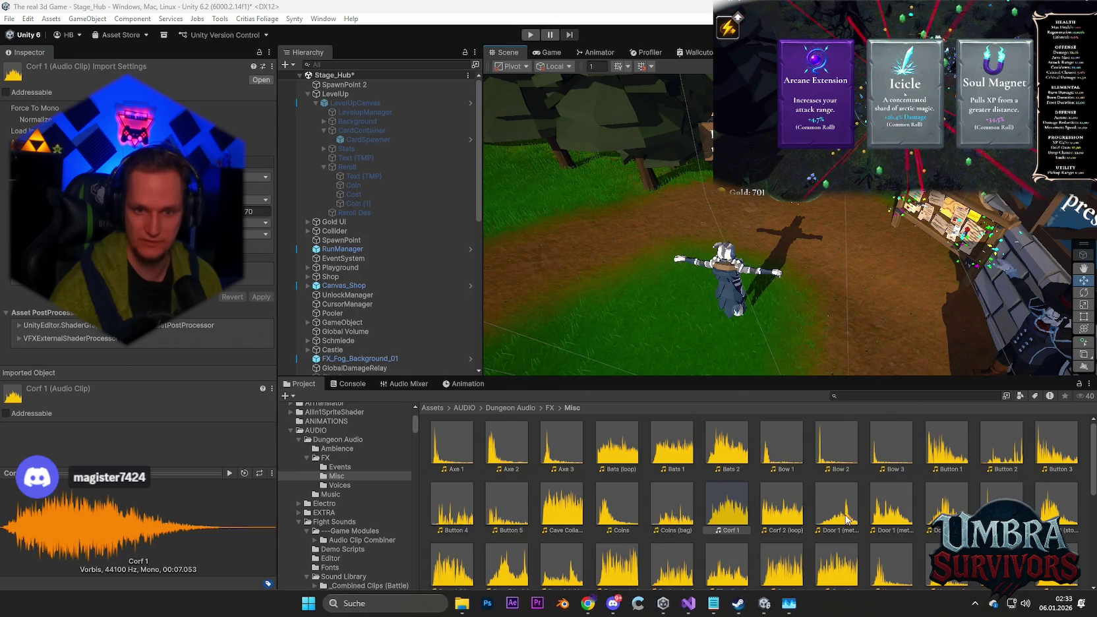
{"action": "scroll", "coordinate": [860, 515], "scroll_direction": "down", "scroll_amount": 1}
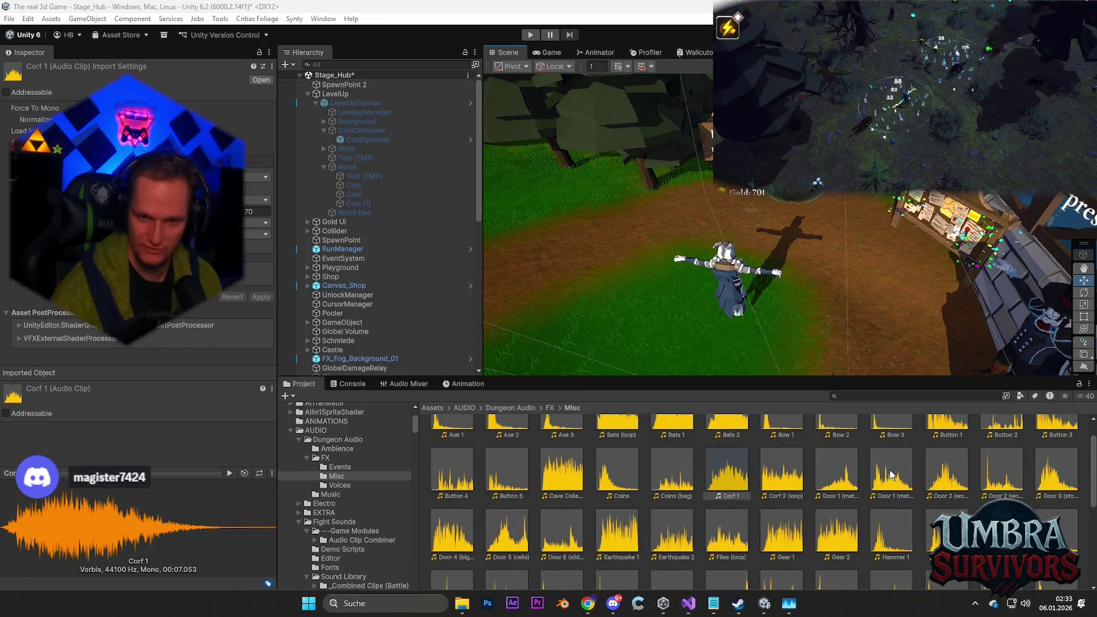
{"action": "scroll", "coordinate": [694, 487], "scroll_direction": "down", "scroll_amount": 2}
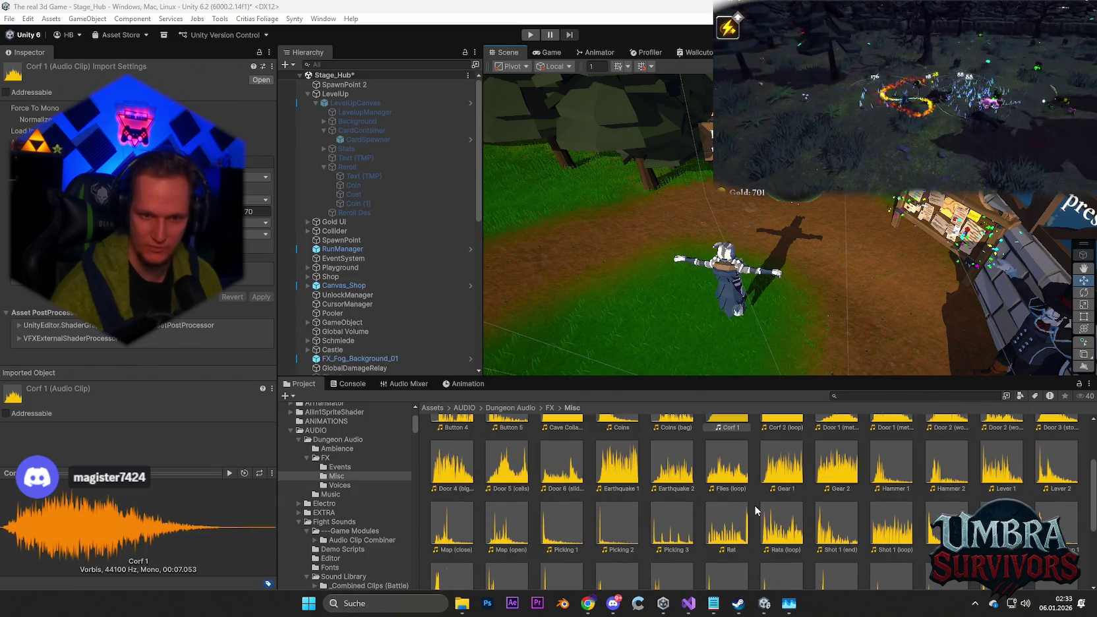
{"action": "double_click", "coordinate": [778, 461]}
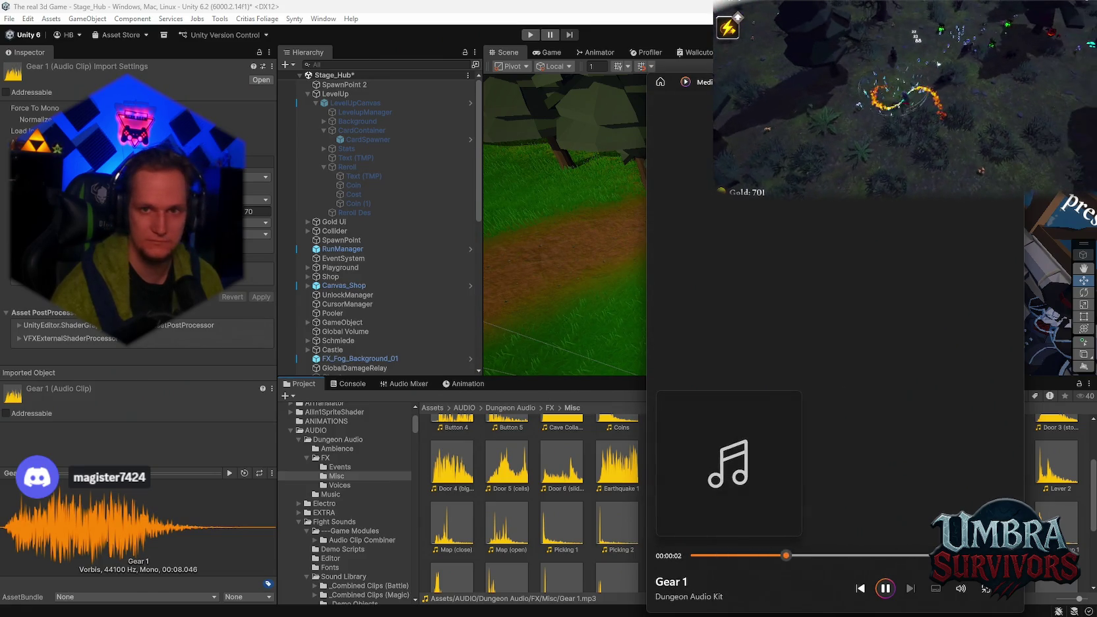
{"action": "key", "text": "alt+F4"}
{"action": "scroll", "coordinate": [857, 492], "scroll_direction": "down", "scroll_amount": 3}
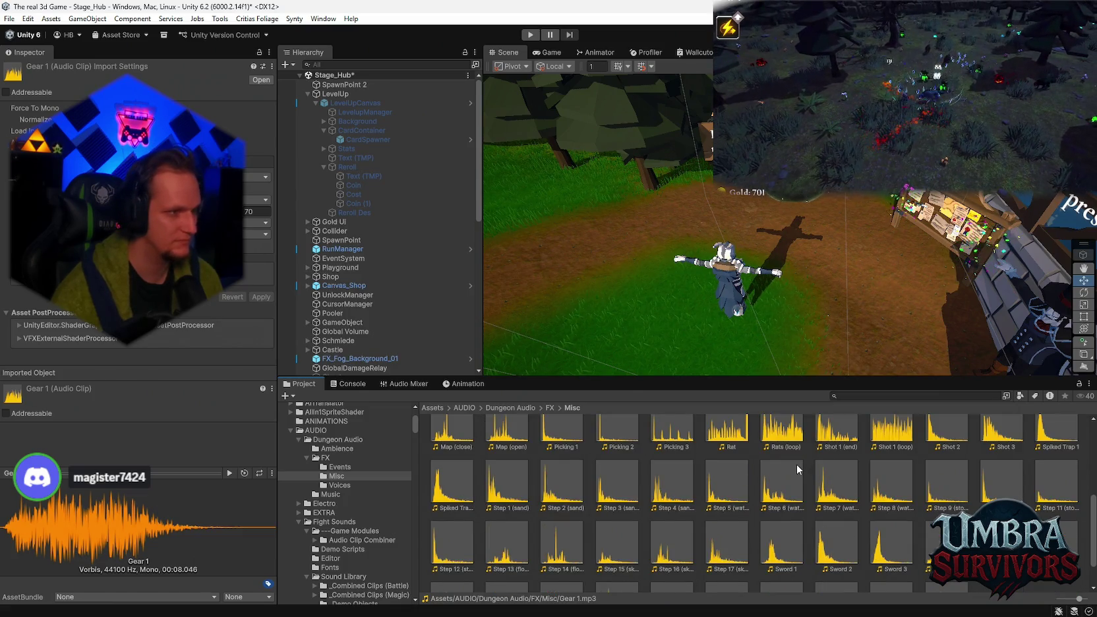
{"action": "scroll", "coordinate": [794, 482], "scroll_direction": "down", "scroll_amount": 2}
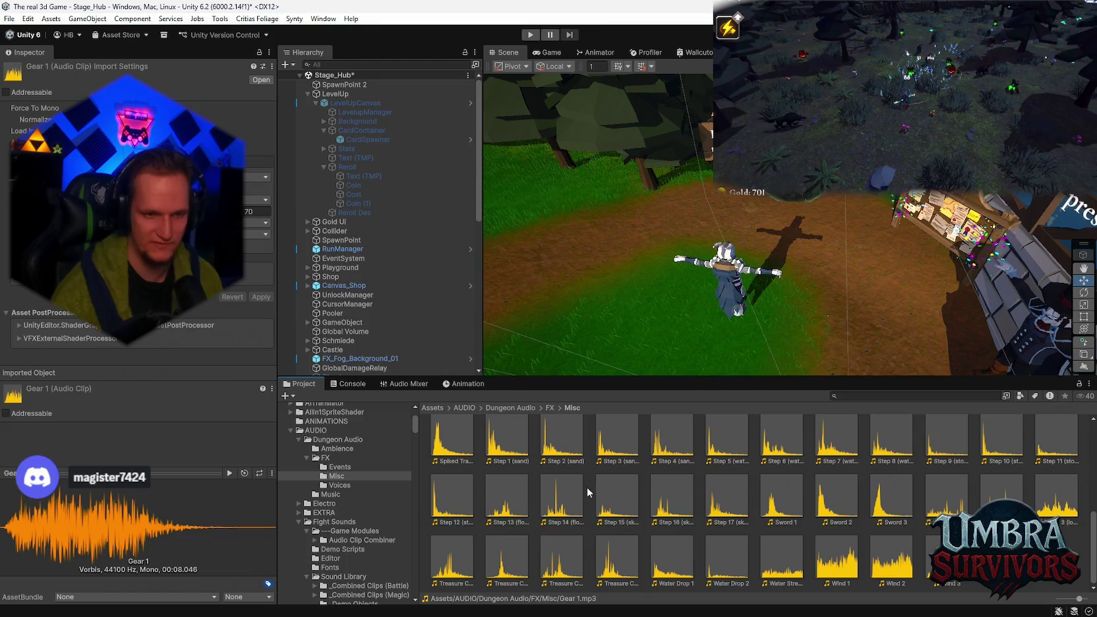
{"action": "double_click", "coordinate": [454, 500]}
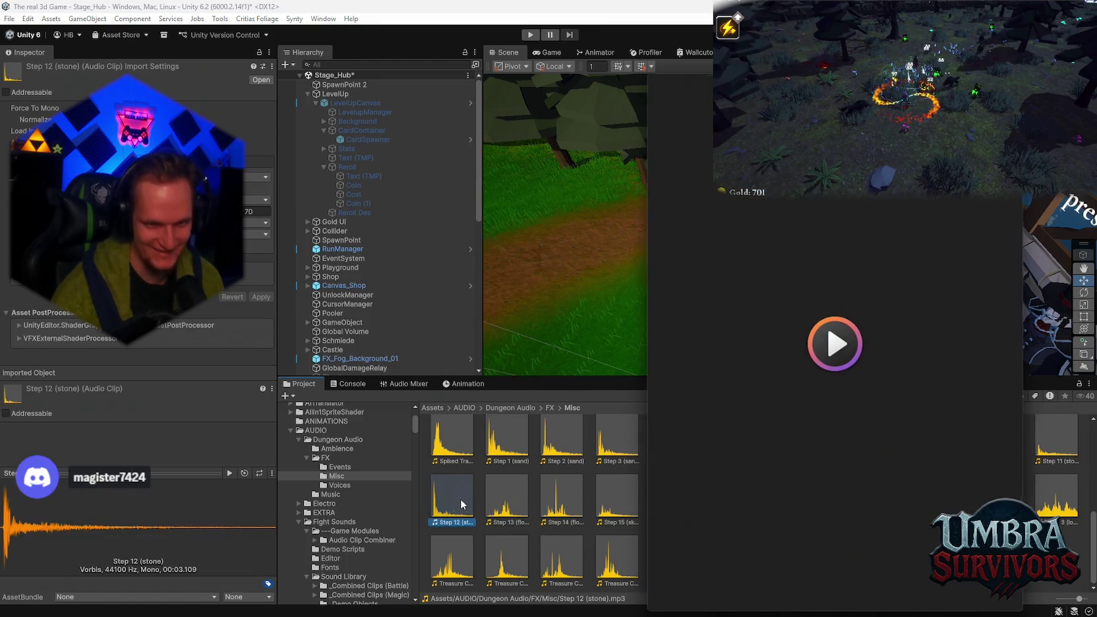
{"action": "key", "text": "alt+F4"}
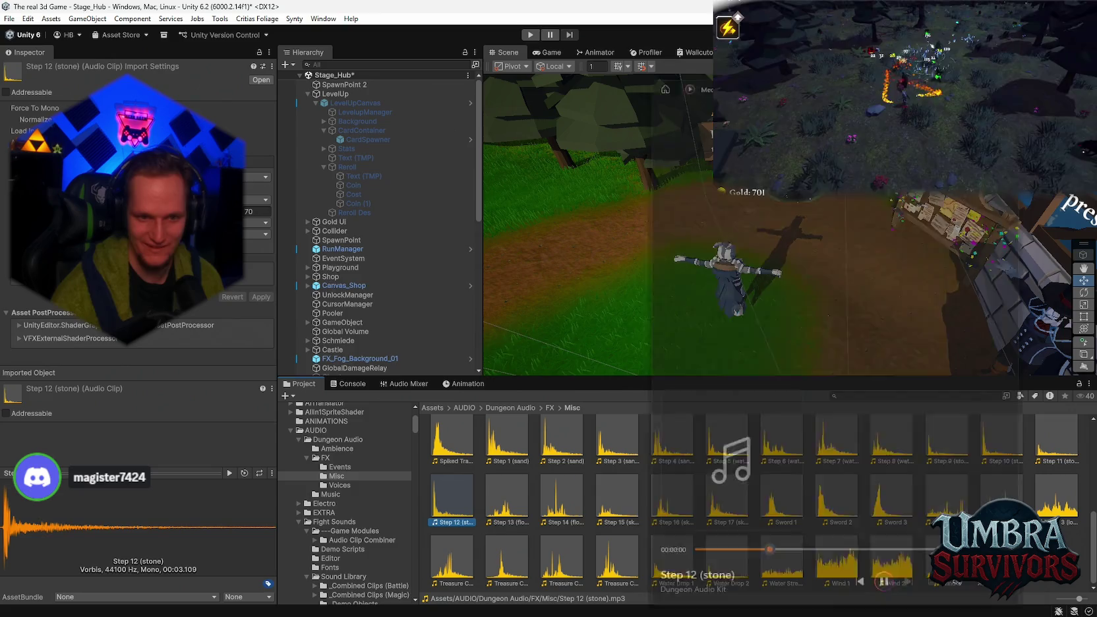
{"action": "double_click", "coordinate": [778, 508]}
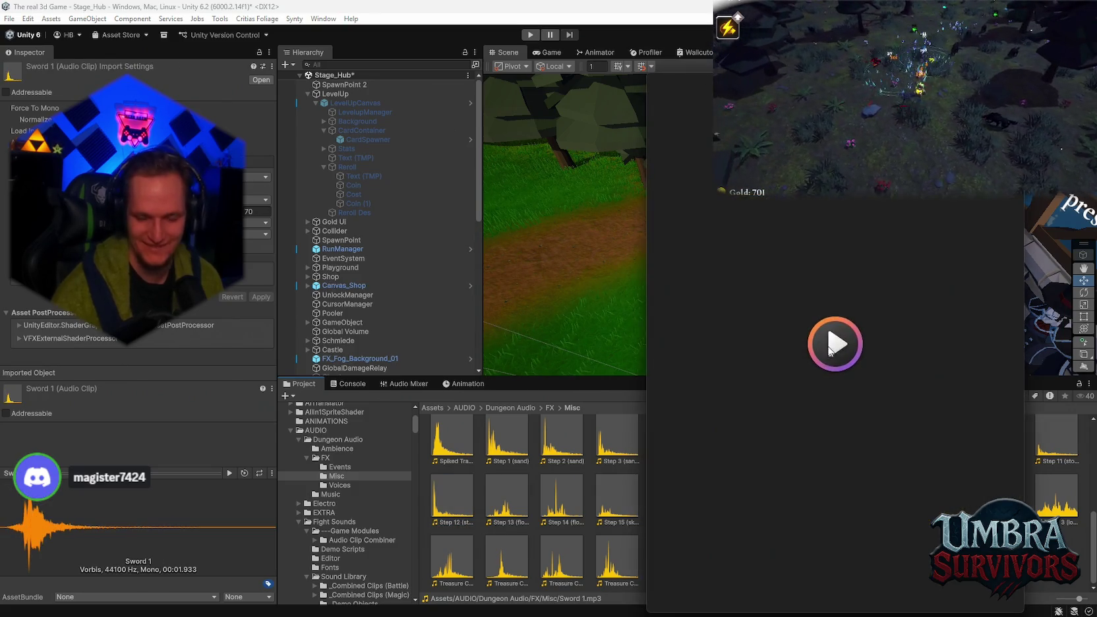
{"action": "key", "text": "alt+F4"}
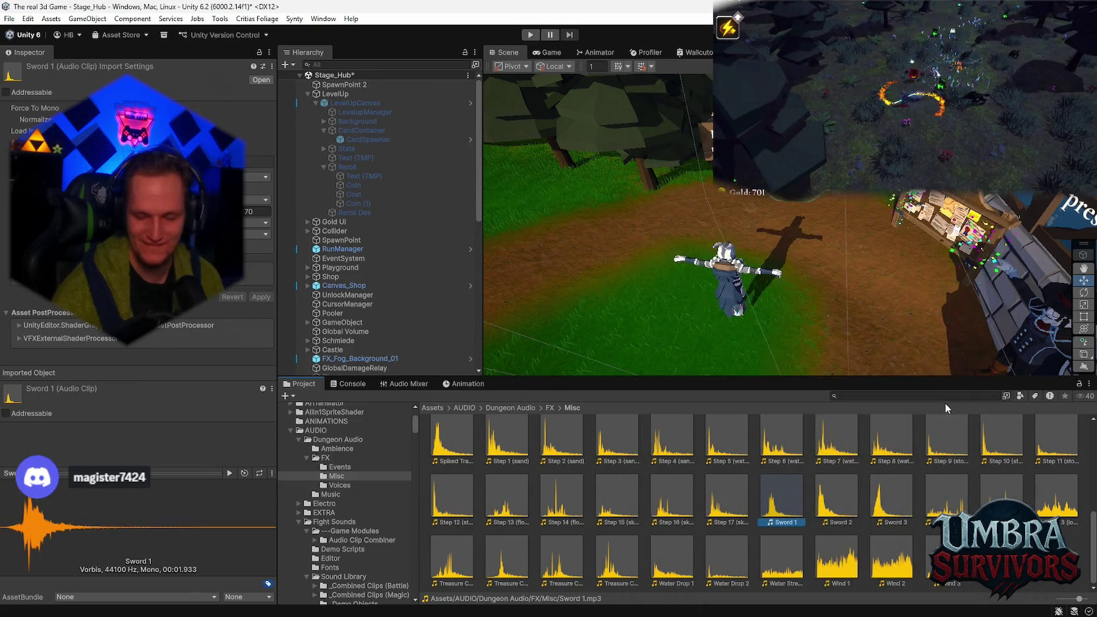
{"action": "left_click", "coordinate": [673, 561]}
{"action": "double_click", "coordinate": [672, 561]}
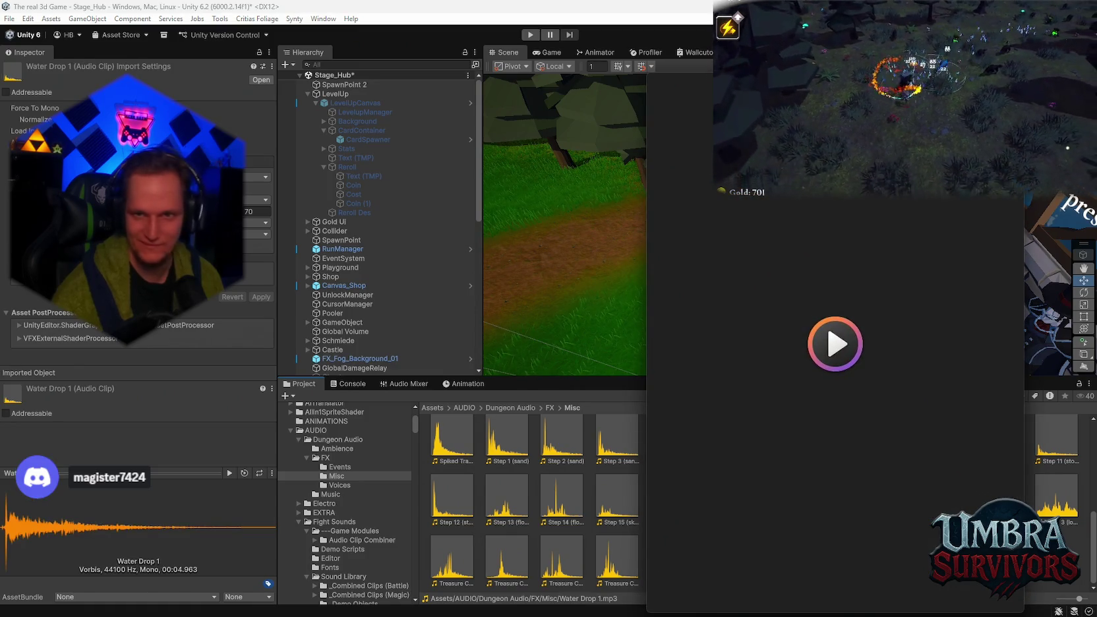
{"action": "key", "text": "alt+F4"}
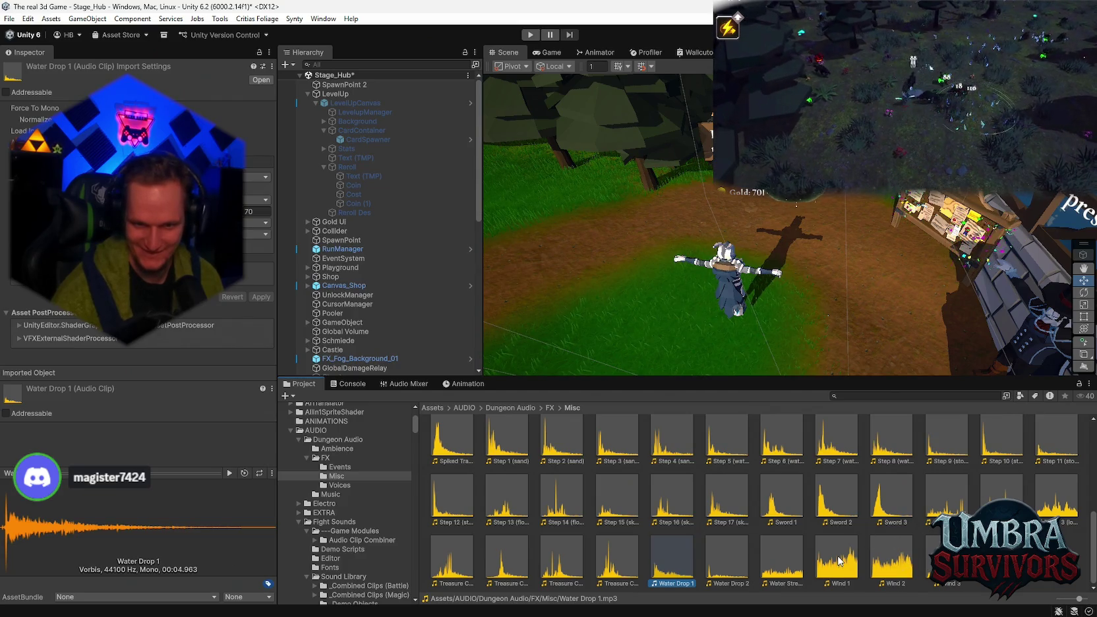
{"action": "double_click", "coordinate": [837, 561]}
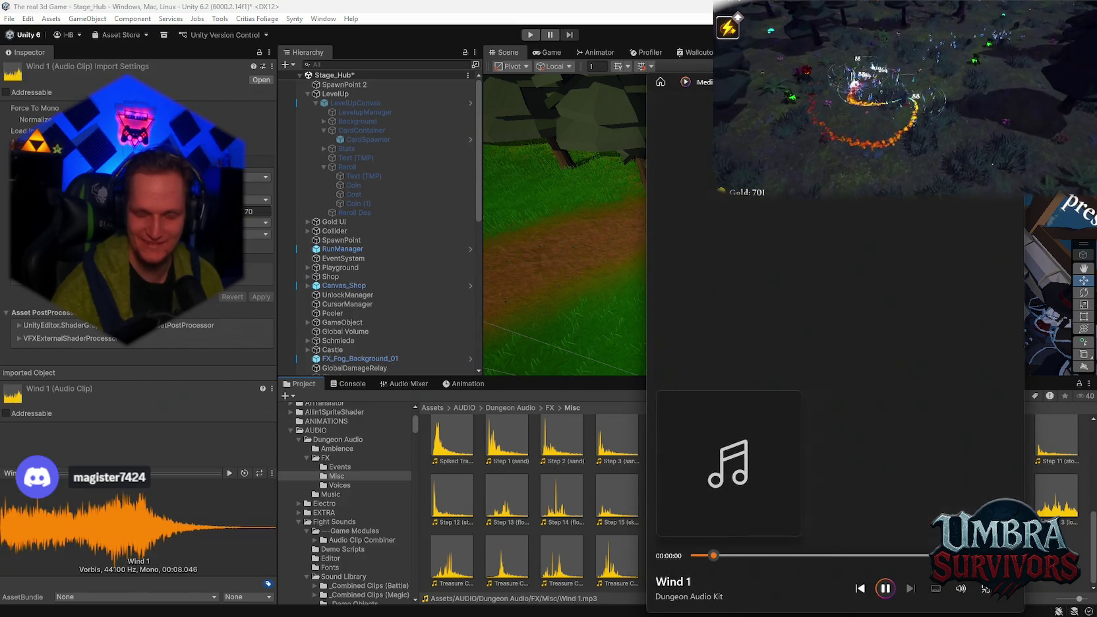
{"action": "key", "text": "alt+F4"}
{"action": "scroll", "coordinate": [1010, 491], "scroll_direction": "up", "scroll_amount": 3}
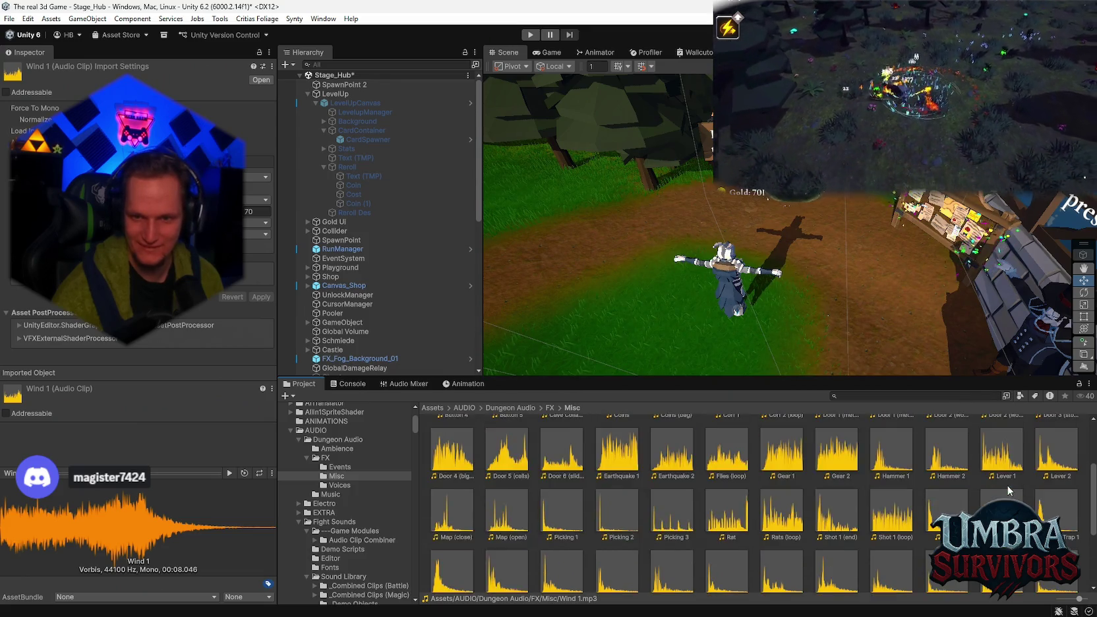
{"action": "scroll", "coordinate": [1010, 491], "scroll_direction": "up", "scroll_amount": 3}
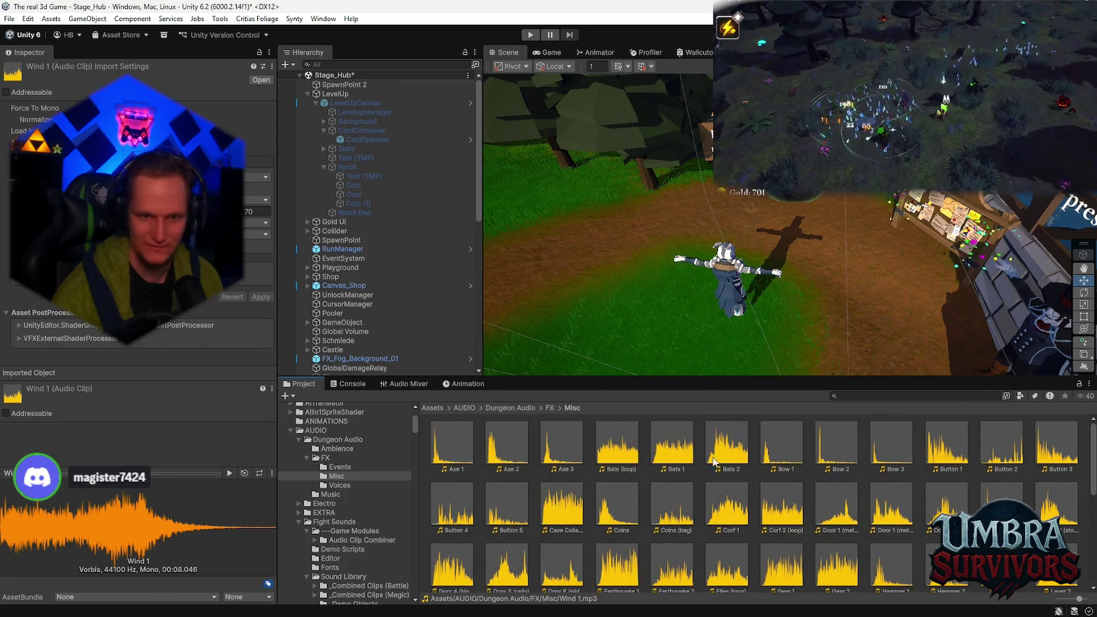
{"action": "double_click", "coordinate": [463, 446]}
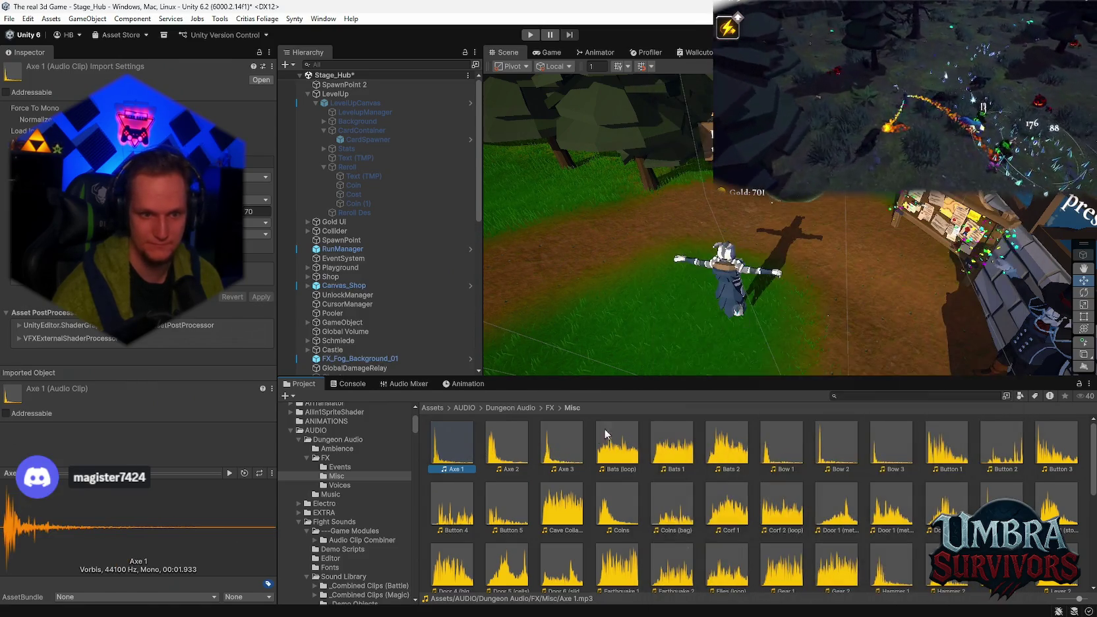
{"action": "double_click", "coordinate": [507, 444]}
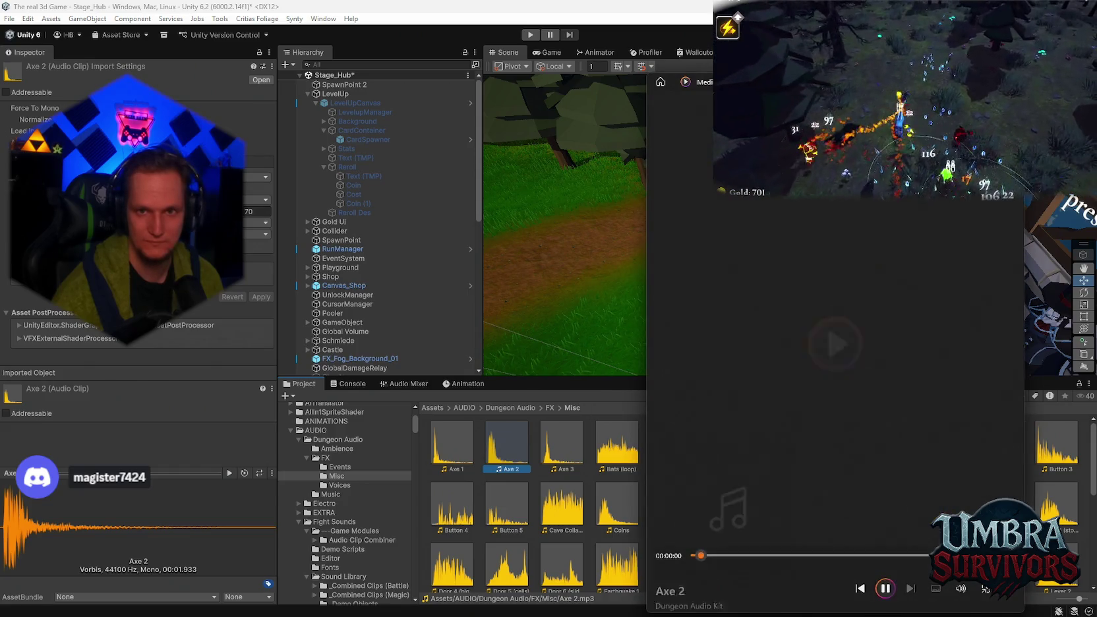
{"action": "key", "text": "alt+F4"}
{"action": "double_click", "coordinate": [562, 443]}
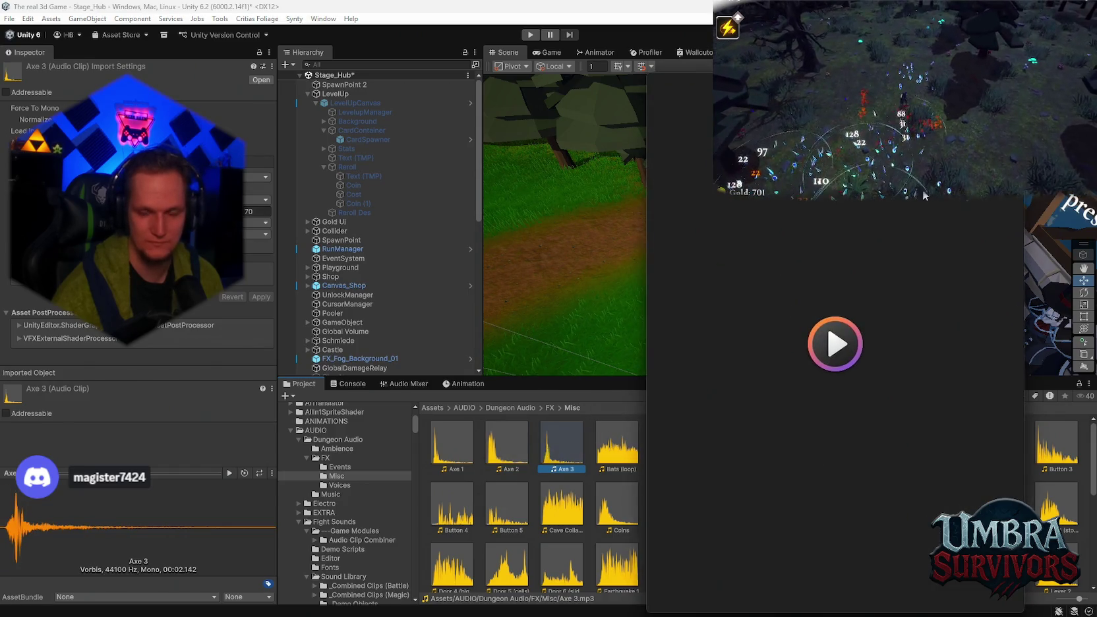
{"action": "key", "text": "alt+F4"}
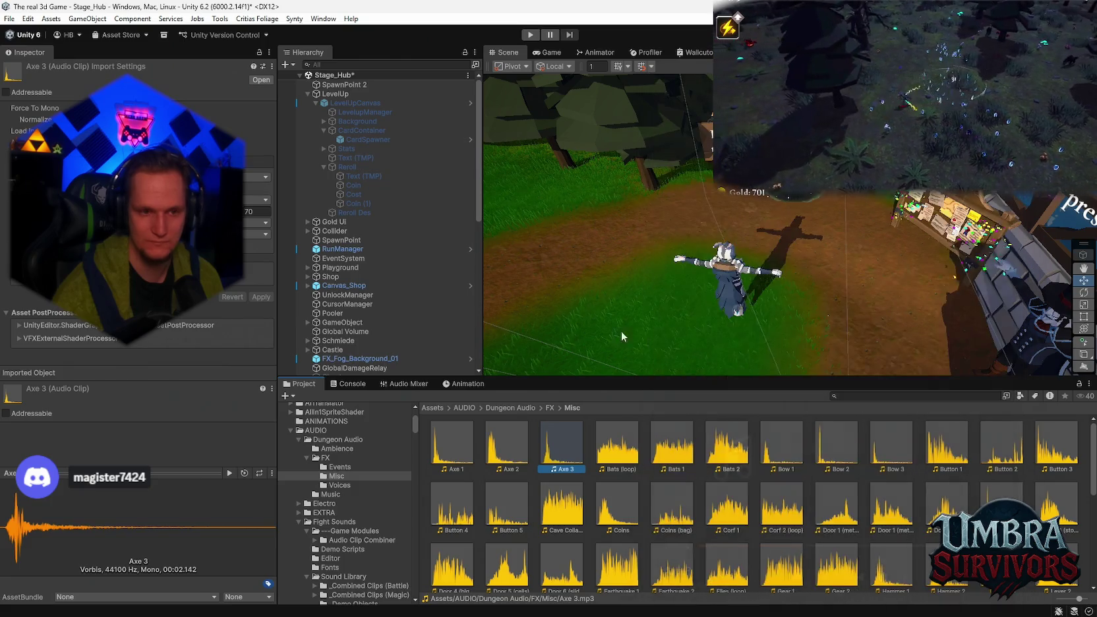
{"action": "double_click", "coordinate": [464, 451]}
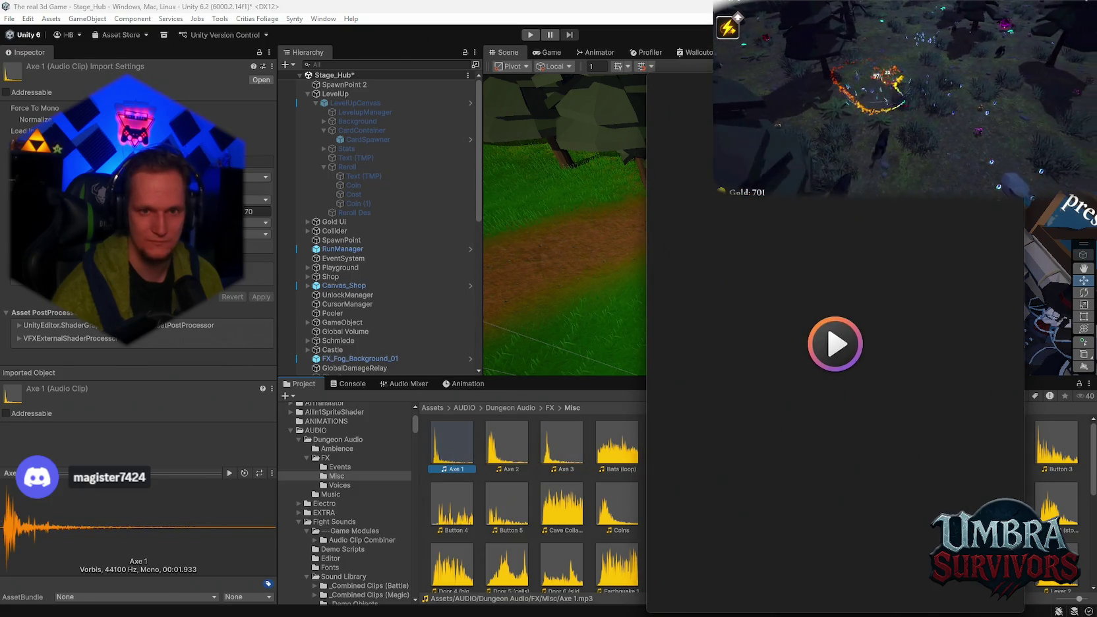
{"action": "key", "text": "alt+F4"}
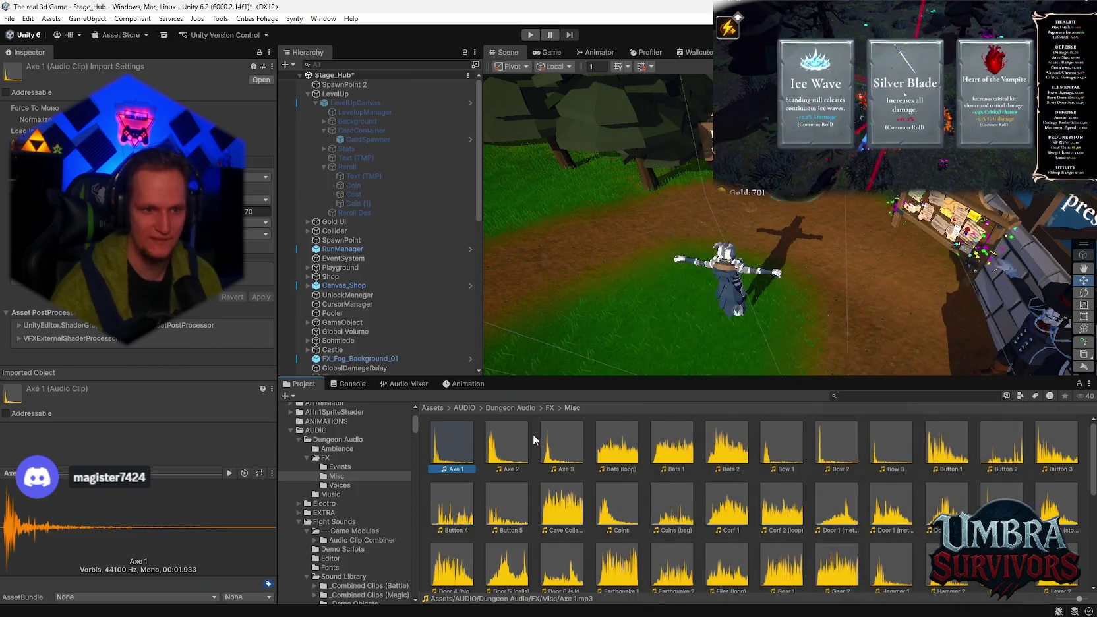
{"action": "double_click", "coordinate": [452, 441]}
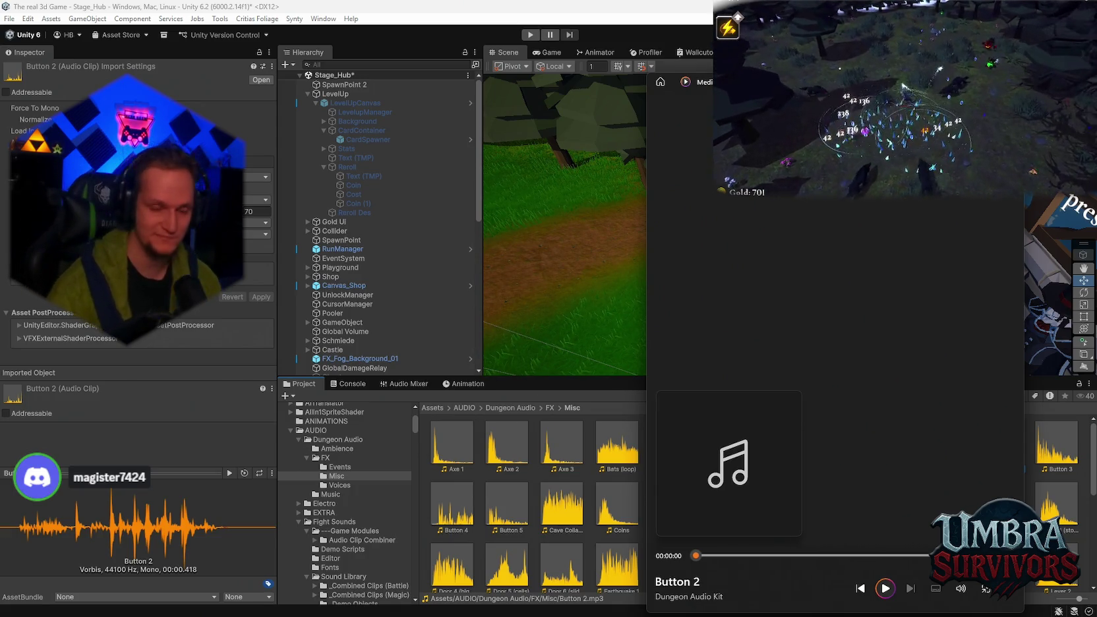
{"action": "key", "text": "alt+Tab"}
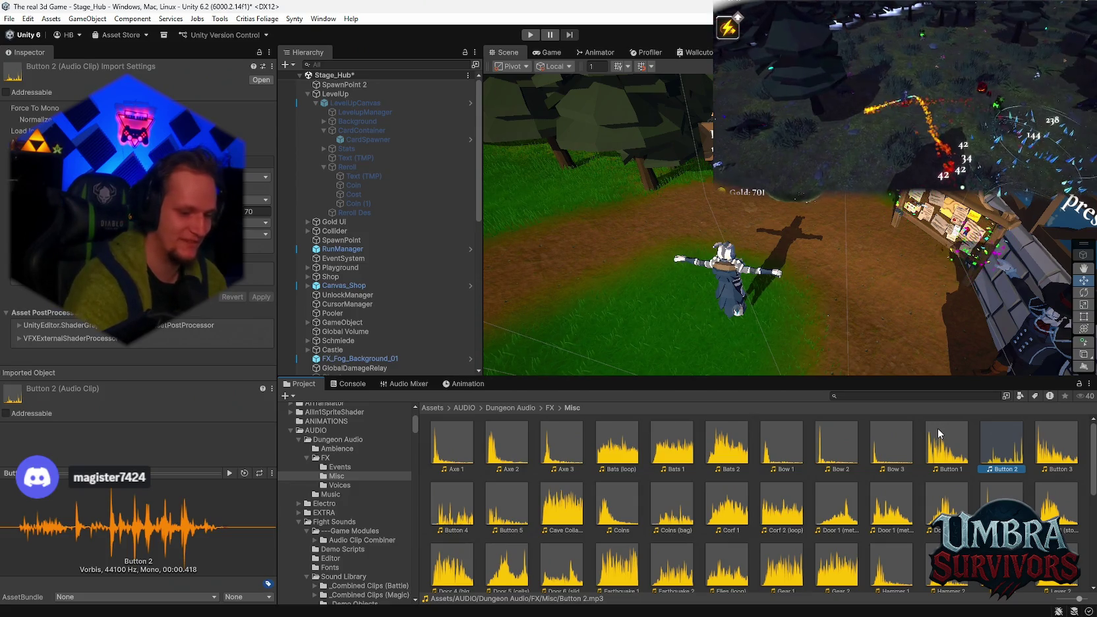
{"action": "double_click", "coordinate": [1057, 457]}
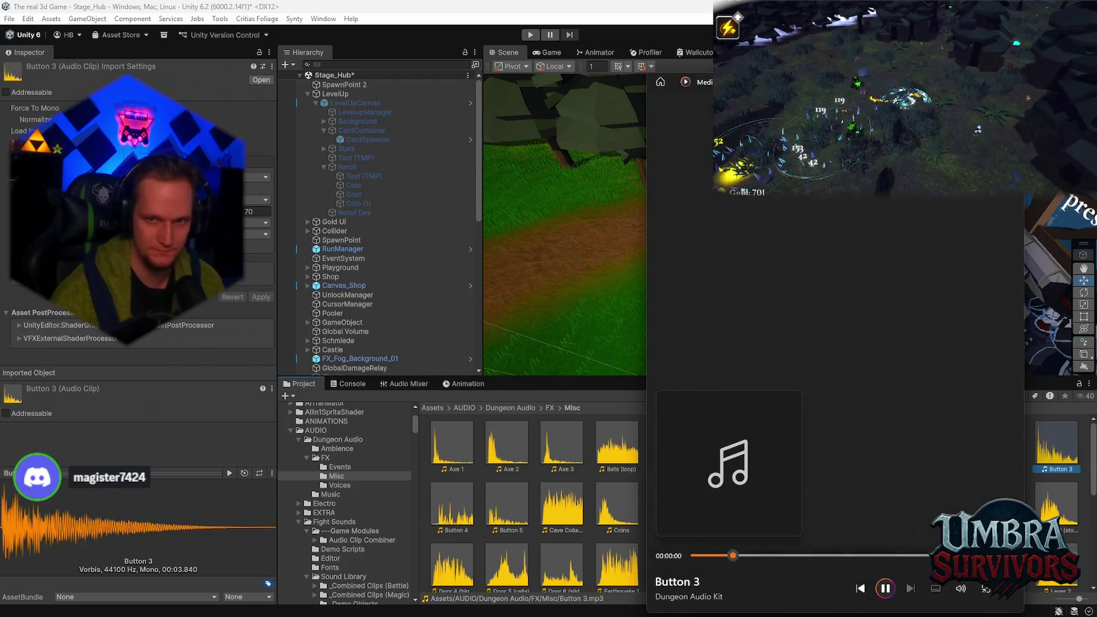
{"action": "key", "text": "alt+Tab"}
{"action": "double_click", "coordinate": [451, 449]}
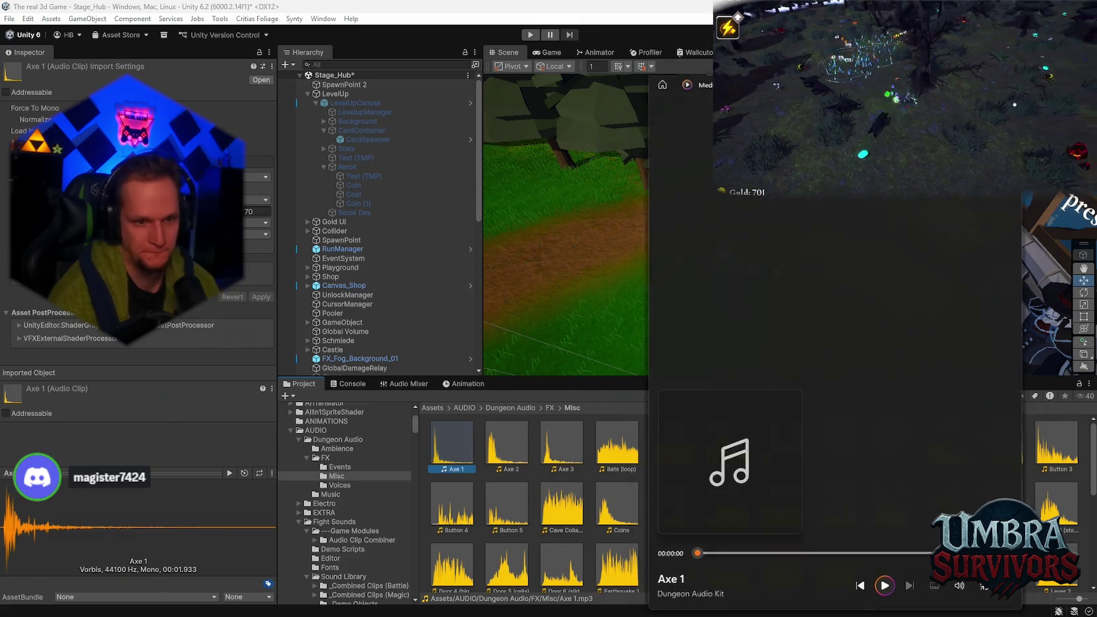
{"action": "key", "text": "alt+Tab"}
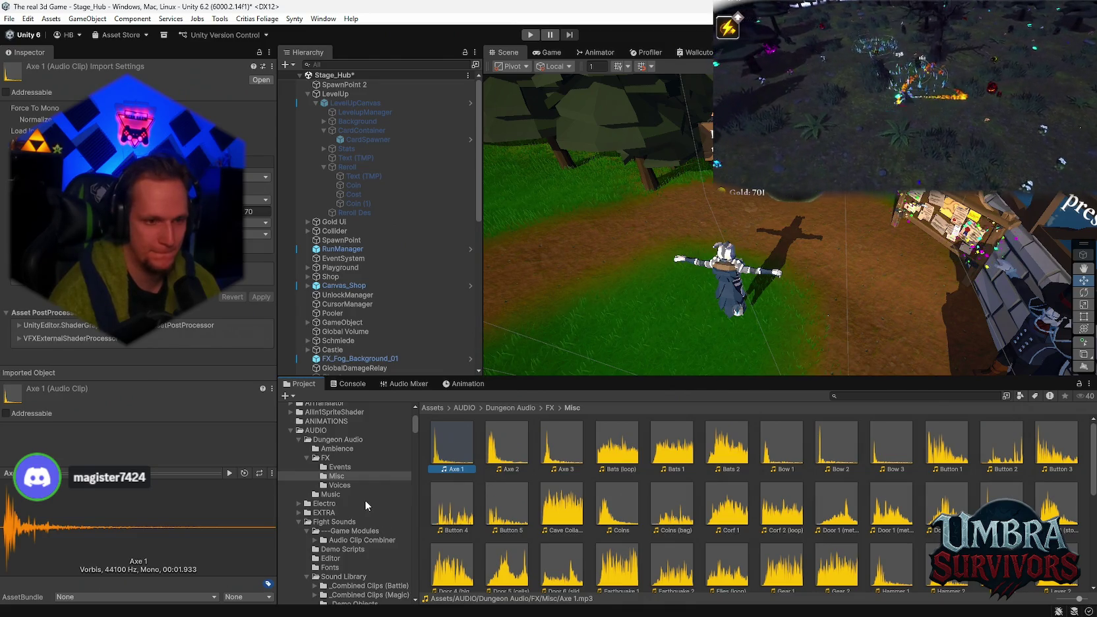
{"action": "left_click", "coordinate": [343, 468]}
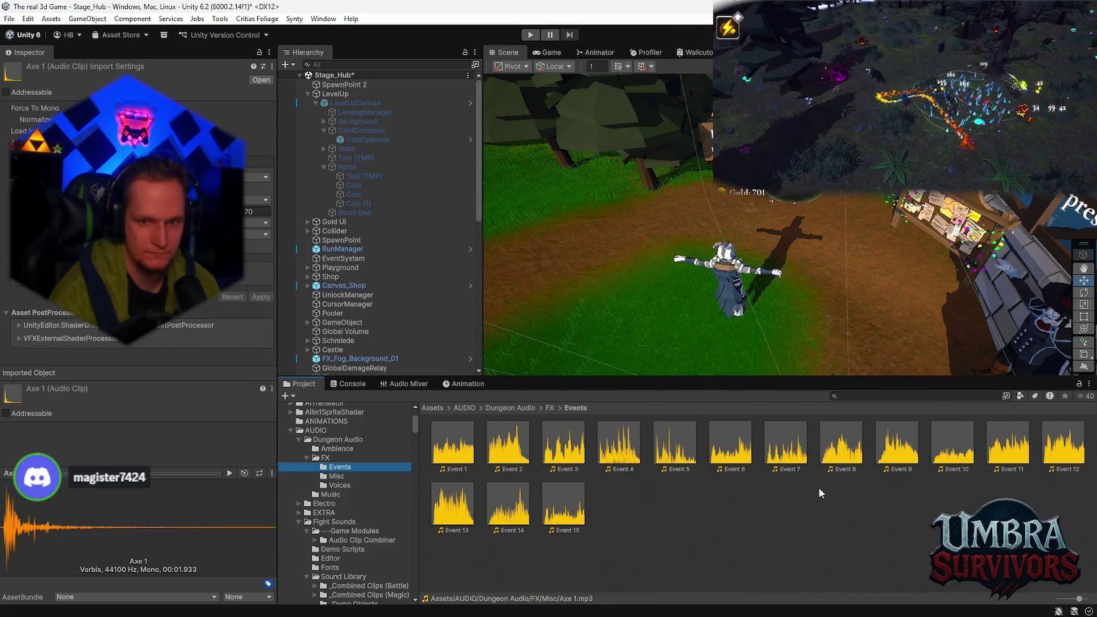
Step: Return to the Misc clips and play the Axe 1 sound
{"action": "left_click", "coordinate": [345, 476]}
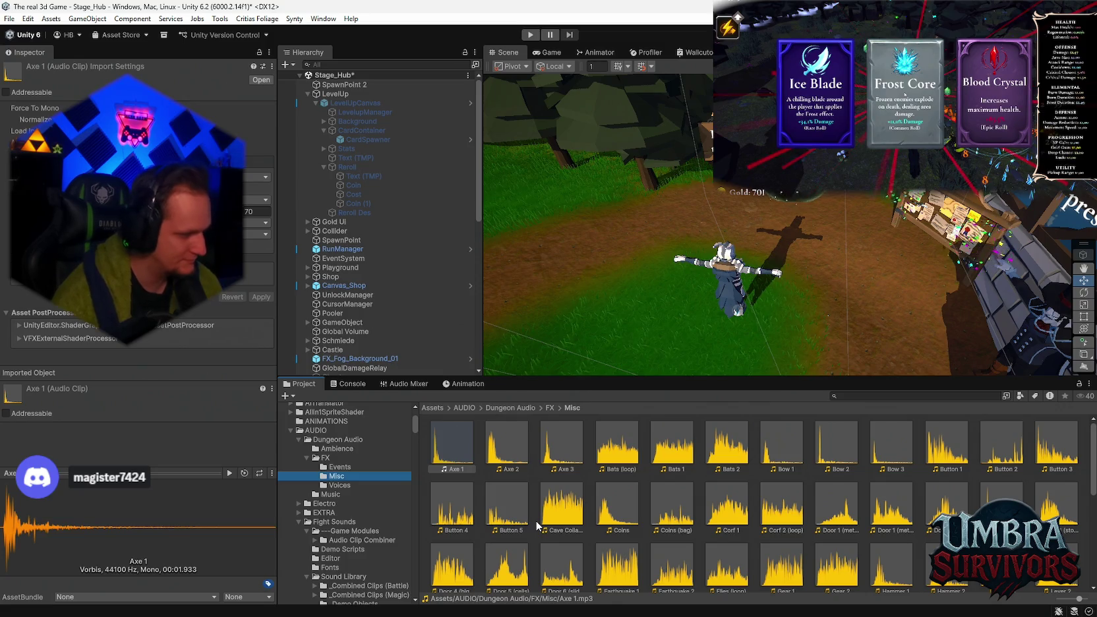
{"action": "left_click", "coordinate": [461, 447]}
{"action": "double_click", "coordinate": [460, 447]}
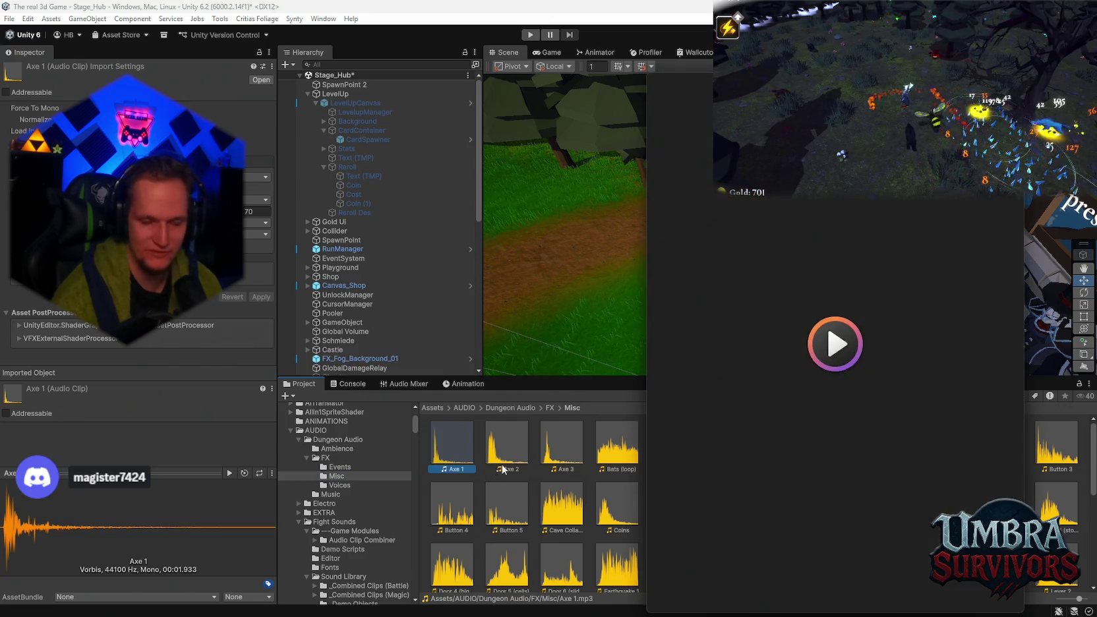
{"action": "left_click", "coordinate": [677, 405]}
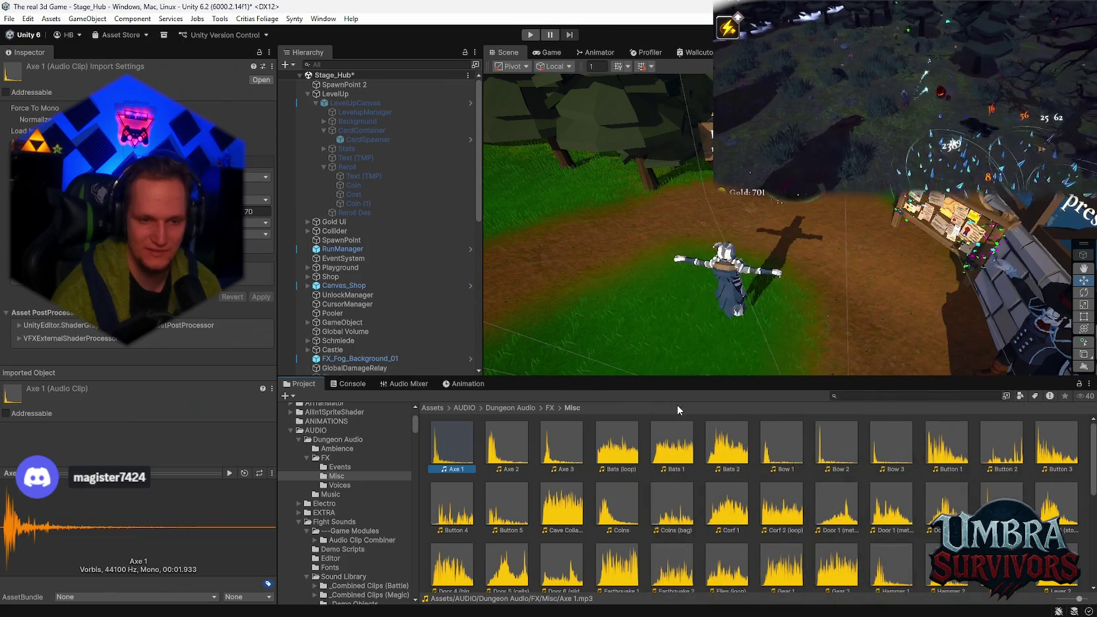
Step: Compare the Button 1 and Button 2 clips by playing each, ending on Button 2
{"action": "scroll", "coordinate": [711, 486], "scroll_direction": "down", "scroll_amount": 2}
{"action": "scroll", "coordinate": [711, 487], "scroll_direction": "up", "scroll_amount": 3}
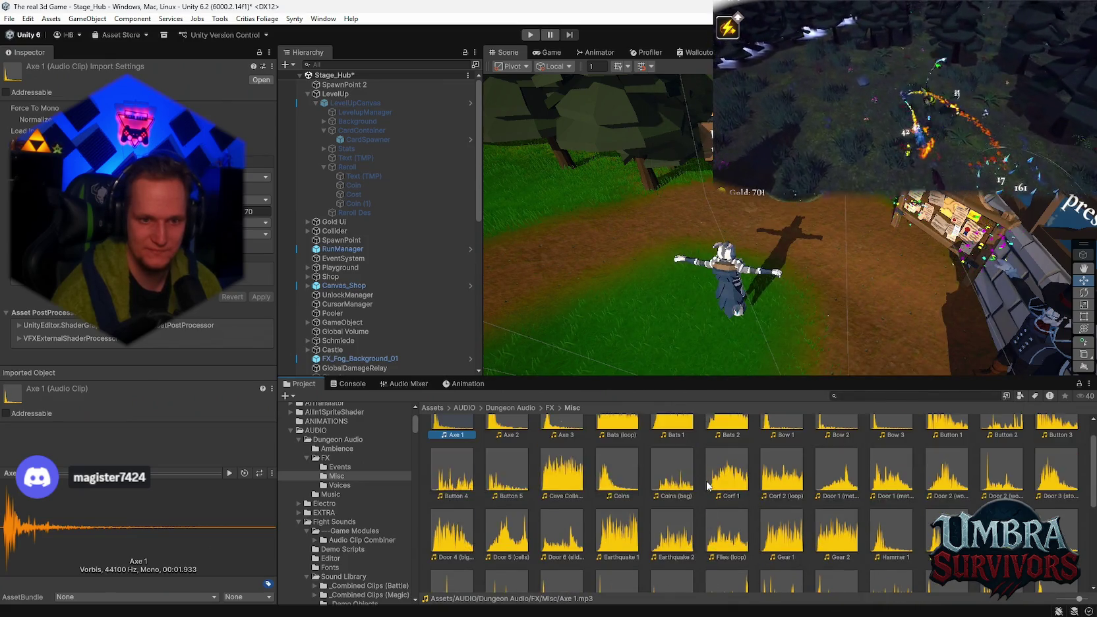
{"action": "double_click", "coordinate": [996, 454]}
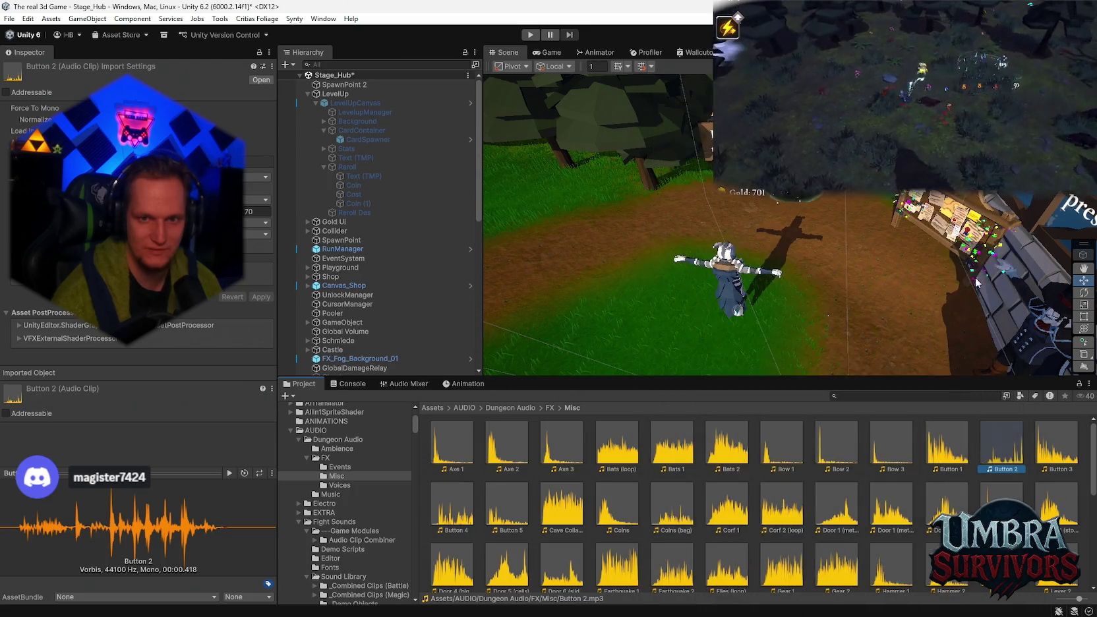
{"action": "double_click", "coordinate": [957, 448]}
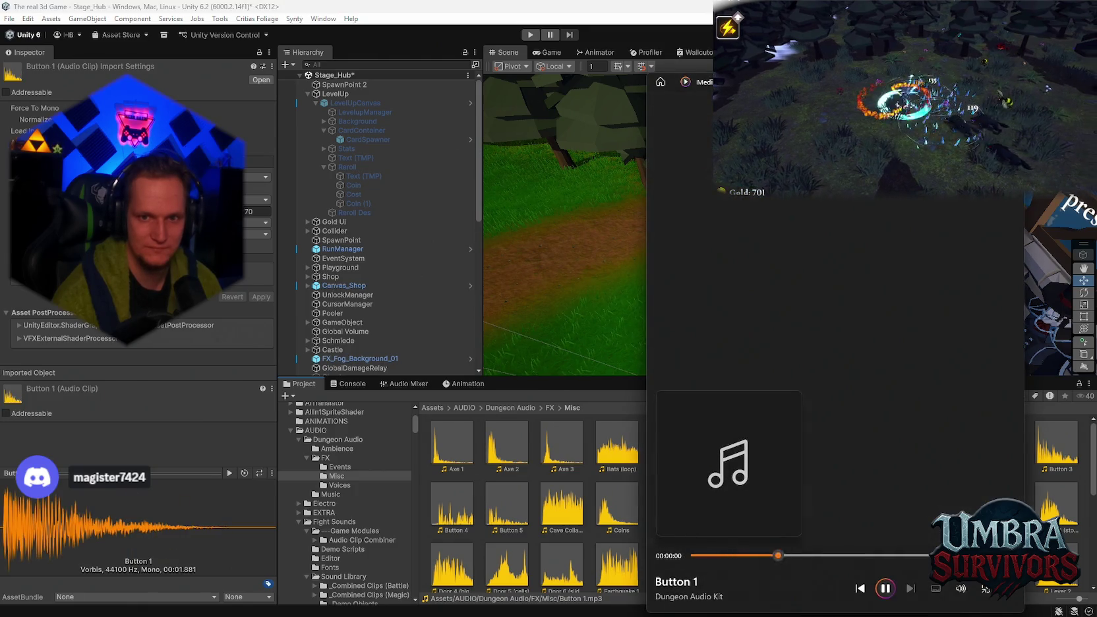
{"action": "double_click", "coordinate": [997, 438]}
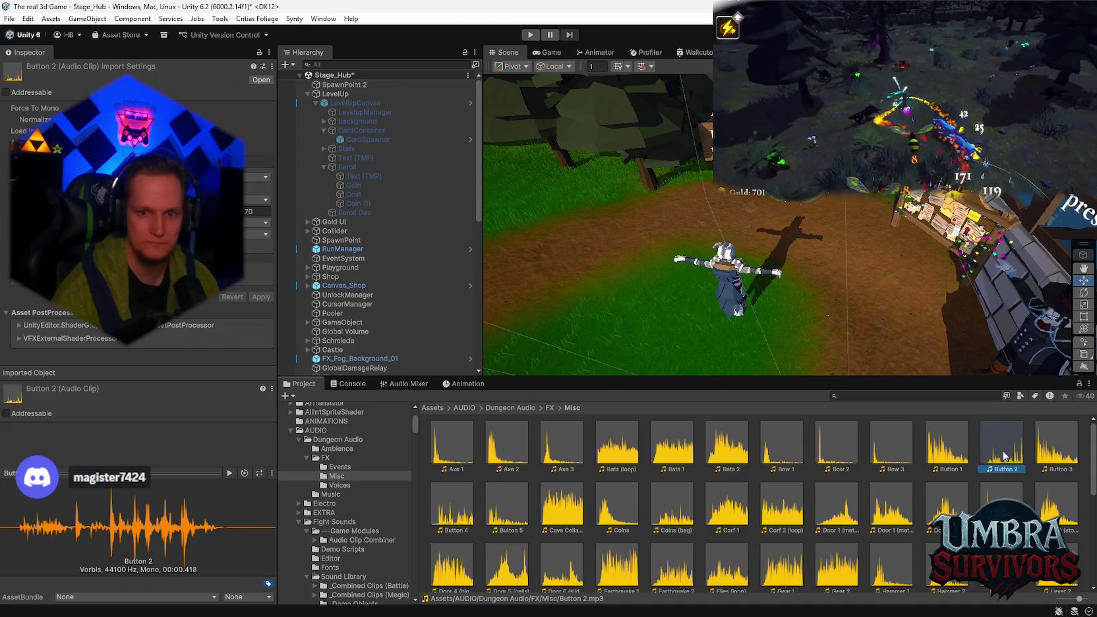
{"action": "scroll", "coordinate": [372, 501], "scroll_direction": "up", "scroll_amount": 3}
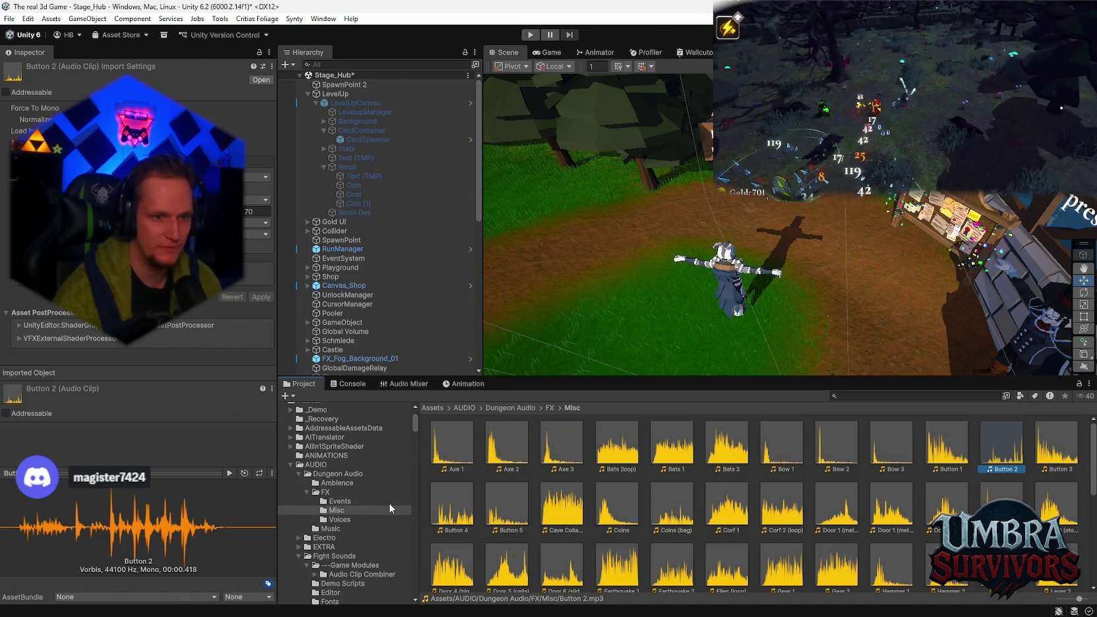
{"action": "scroll", "coordinate": [353, 464], "scroll_direction": "down", "scroll_amount": 5}
Step: Select LevelupManager and assign the Button 2 clip as its Reroll Click Sound
{"action": "left_click", "coordinate": [366, 140]}
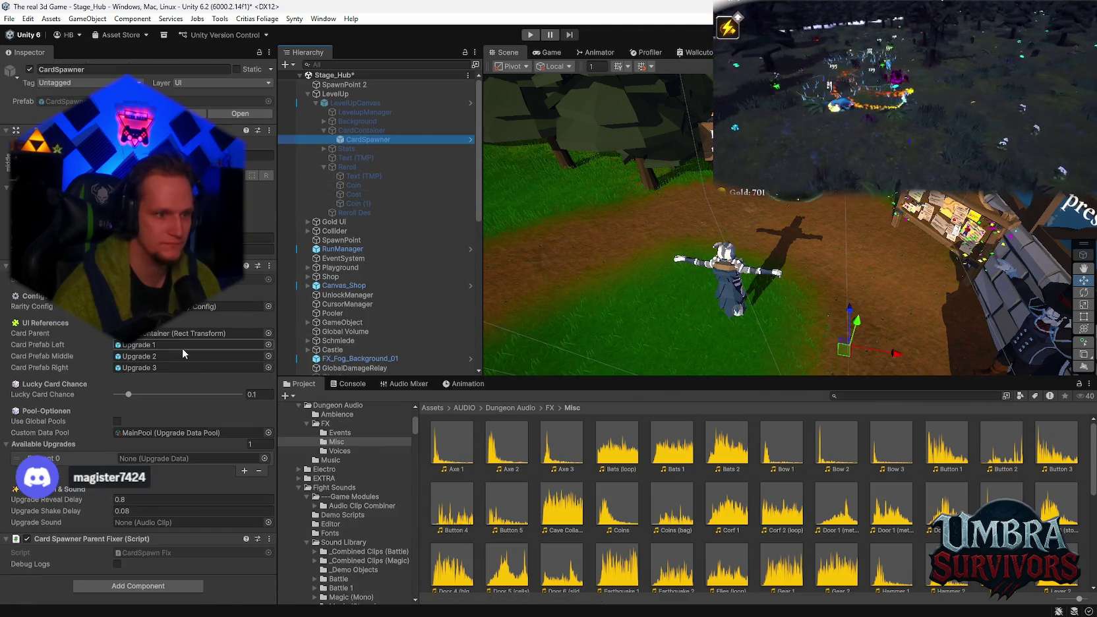
{"action": "left_click", "coordinate": [361, 113]}
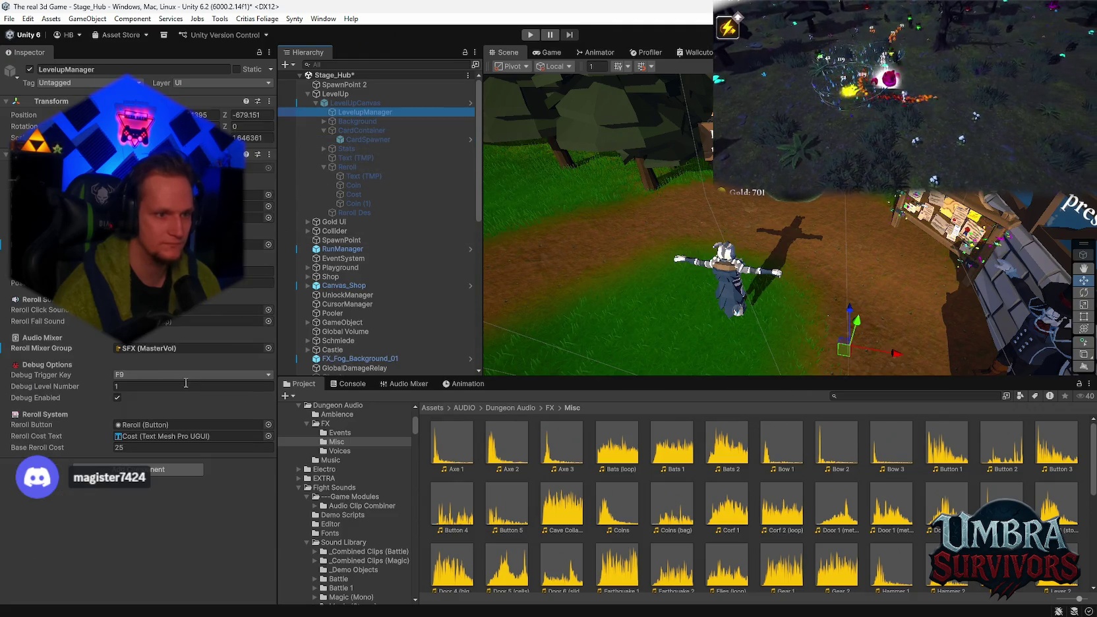
{"action": "mouse_move", "coordinate": [1001, 450]}
{"action": "left_mouse_down"}
{"action": "mouse_move", "coordinate": [198, 310]}
{"action": "mouse_move", "coordinate": [217, 310]}
{"action": "left_mouse_up"}
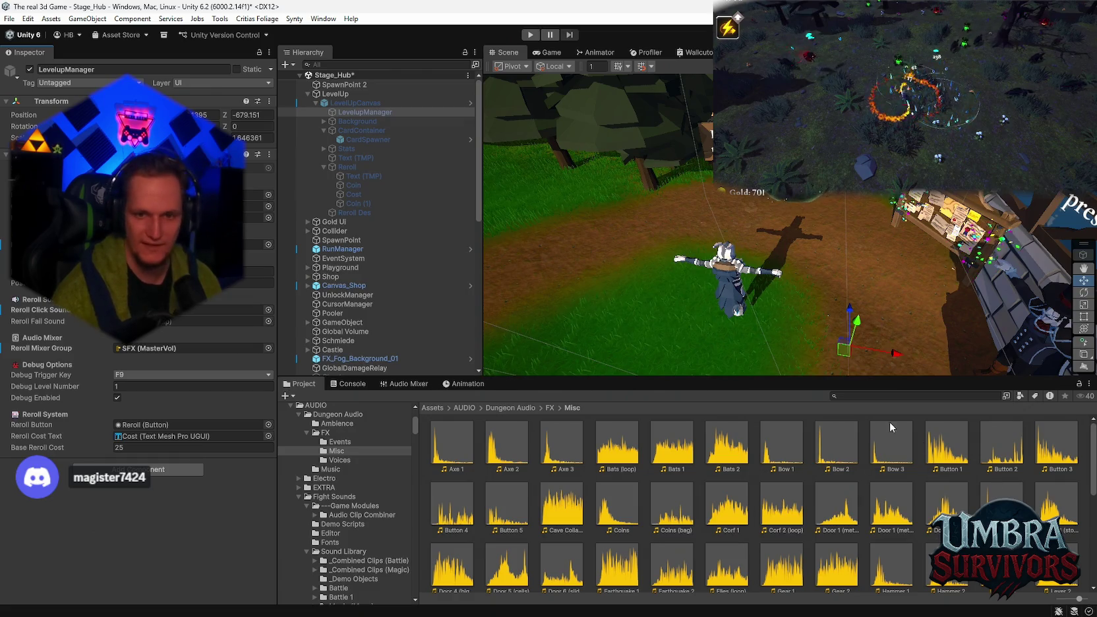
{"action": "left_click", "coordinate": [877, 395]}
Step: Search the project for 'dice', then 'roll', browse the results, and search 'dice' again
{"action": "type", "text": "dice"}
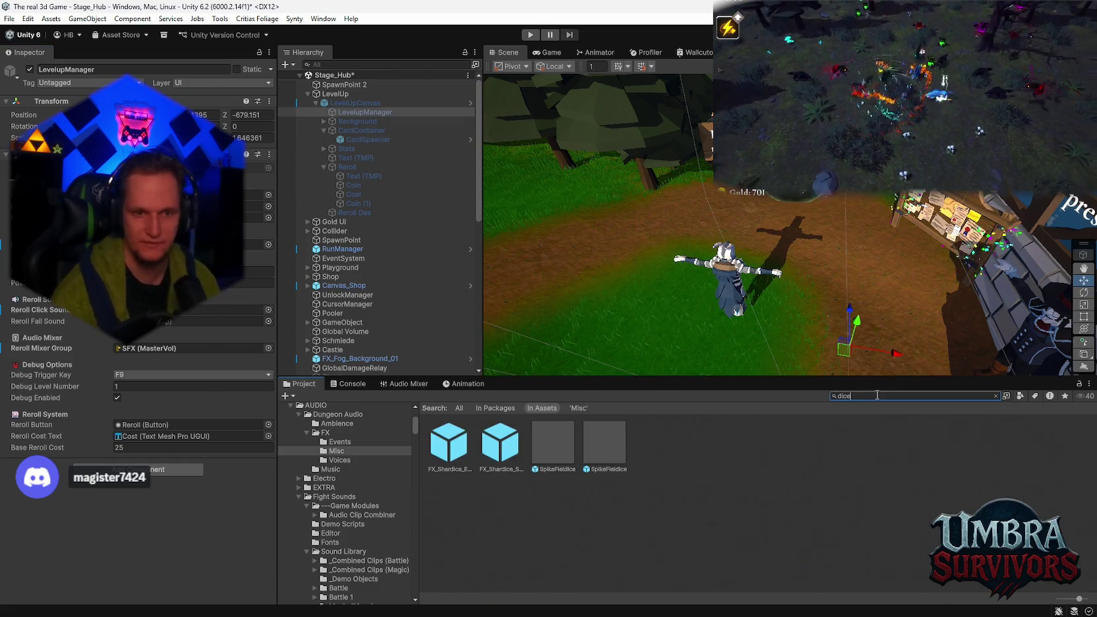
{"action": "key", "text": "BackSpace"}
{"action": "key", "text": "BackSpace"}
{"action": "key", "text": "BackSpace"}
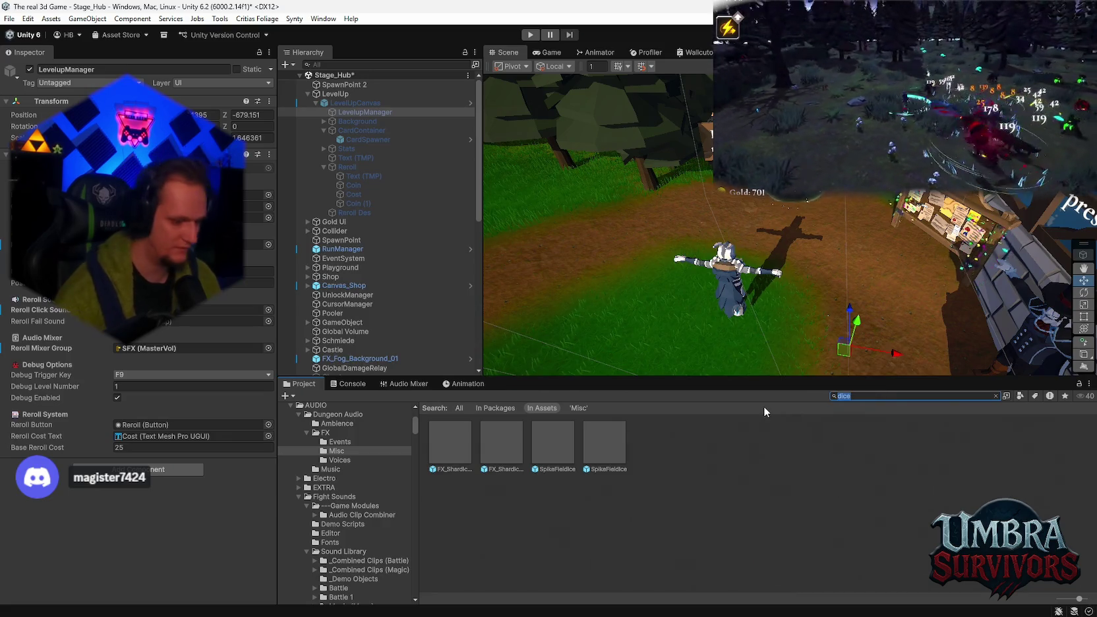
{"action": "type", "text": "roll"}
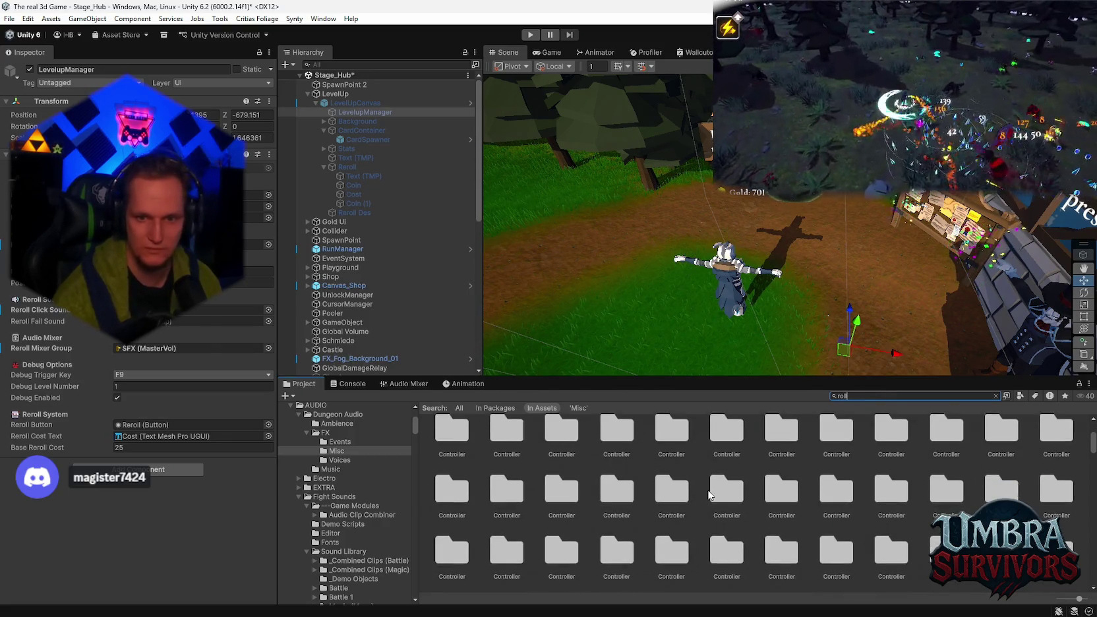
{"action": "scroll", "coordinate": [780, 506], "scroll_direction": "down", "scroll_amount": 6}
{"action": "scroll", "coordinate": [780, 507], "scroll_direction": "down", "scroll_amount": 10}
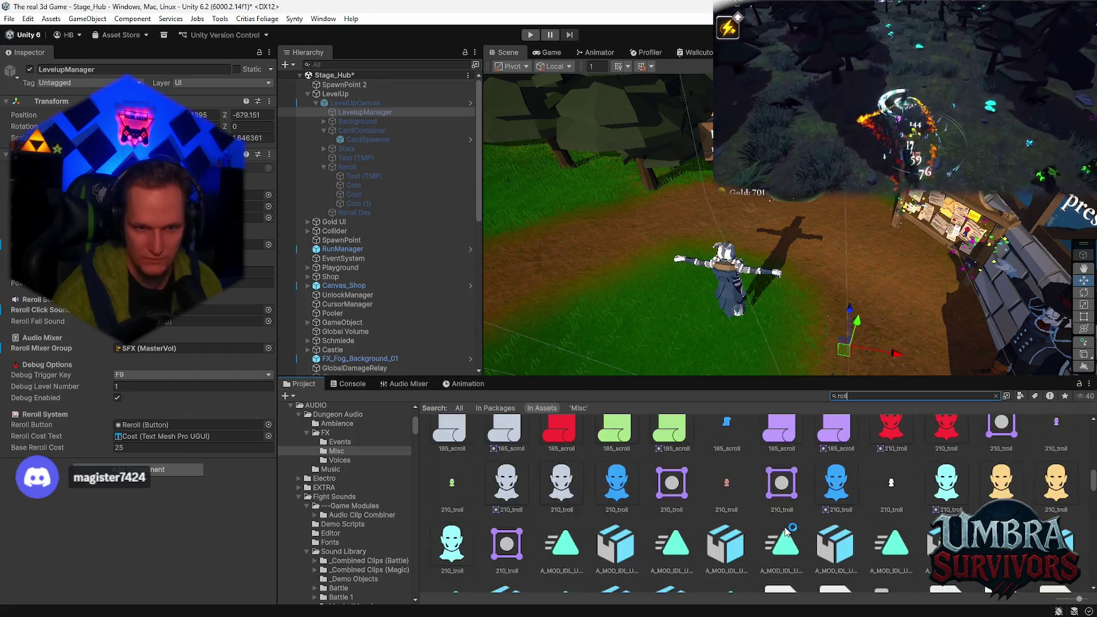
{"action": "scroll", "coordinate": [785, 523], "scroll_direction": "down", "scroll_amount": 10}
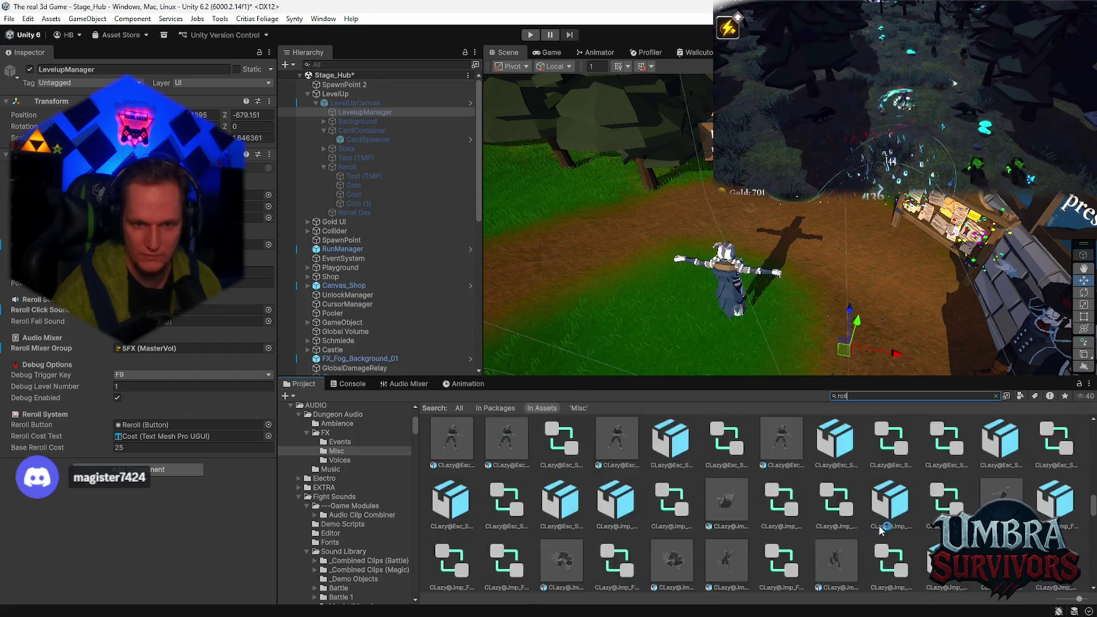
{"action": "scroll", "coordinate": [785, 523], "scroll_direction": "down", "scroll_amount": 10}
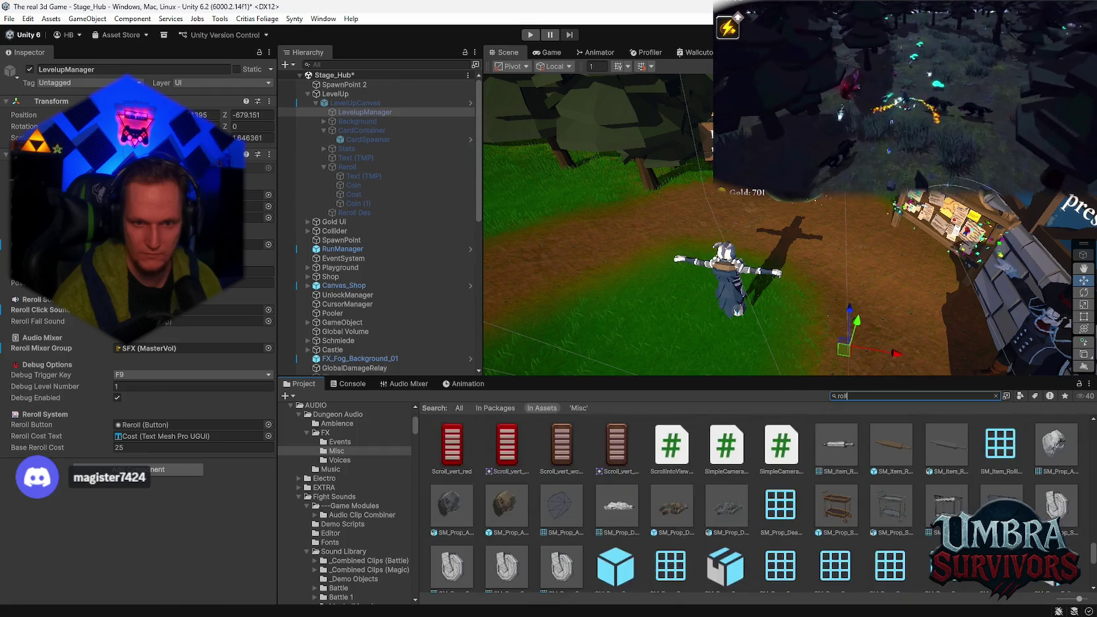
{"action": "scroll", "coordinate": [840, 527], "scroll_direction": "up", "scroll_amount": 1}
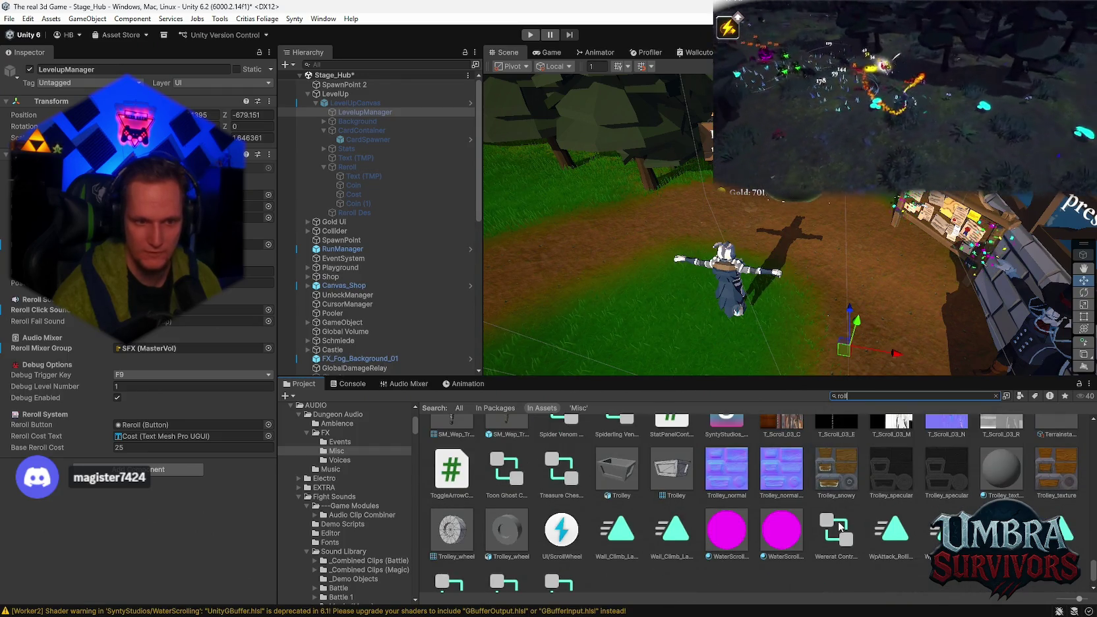
{"action": "scroll", "coordinate": [829, 523], "scroll_direction": "down", "scroll_amount": 2}
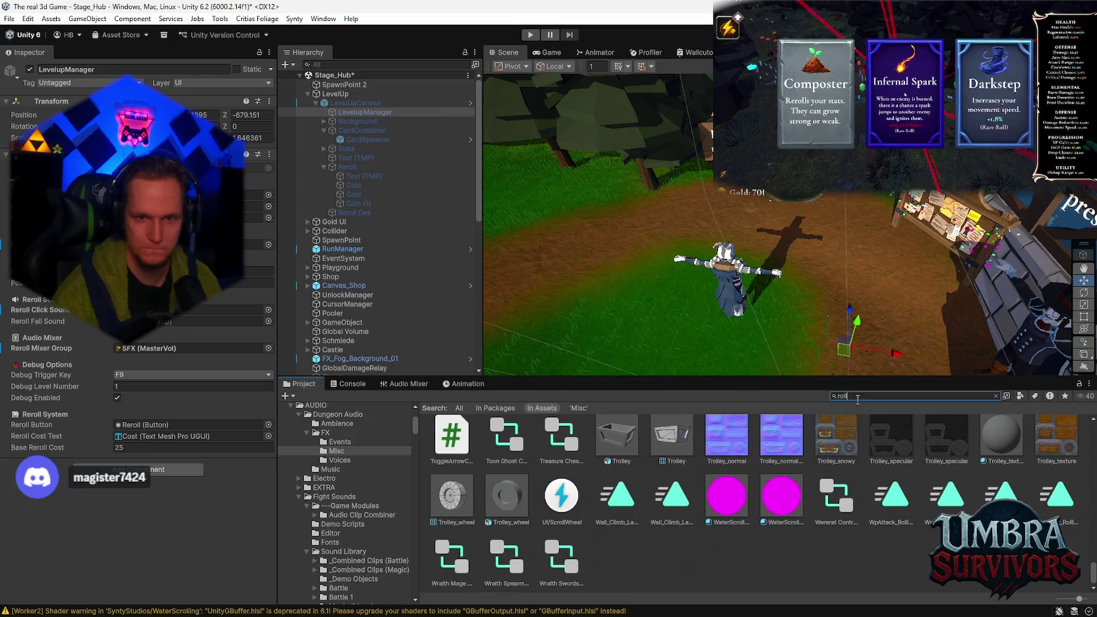
{"action": "type", "text": "dice"}
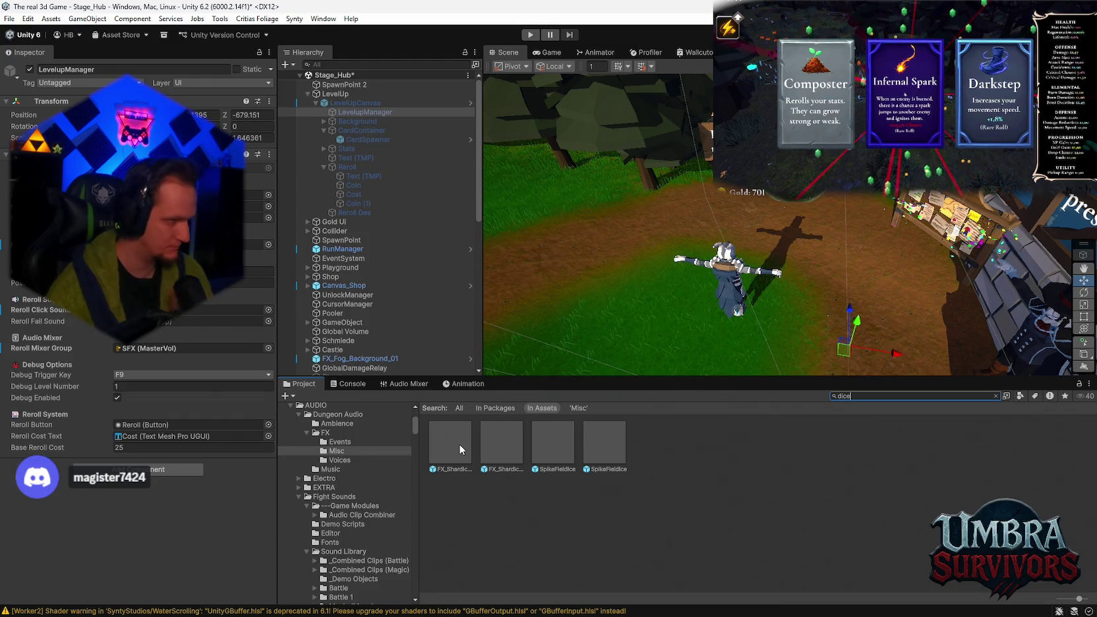
{"action": "scroll", "coordinate": [365, 517], "scroll_direction": "up", "scroll_amount": 3}
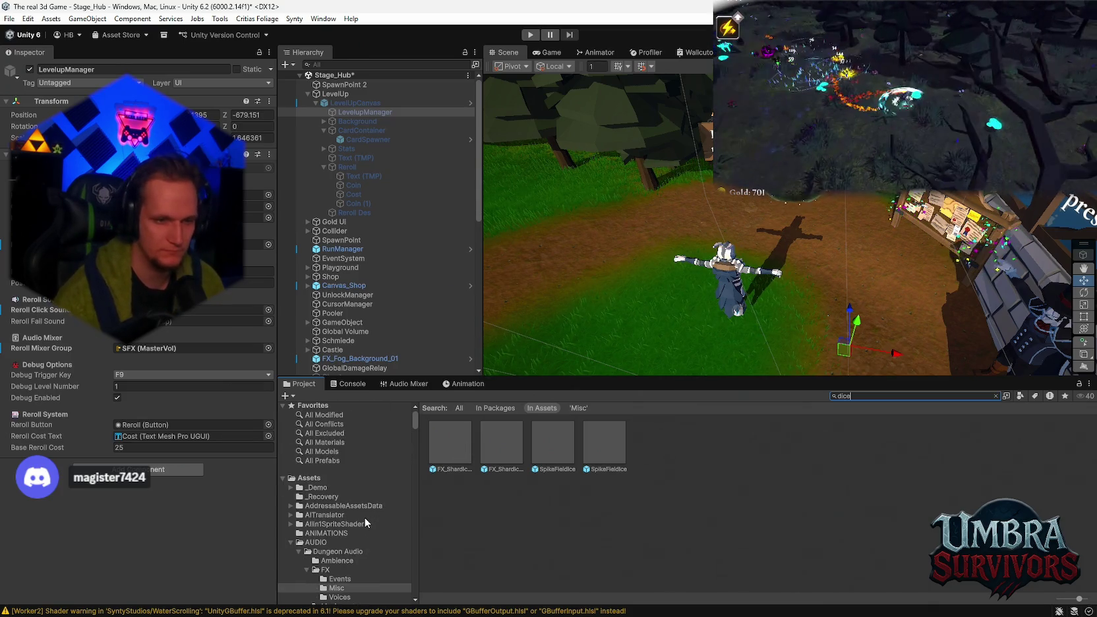
Step: Browse the Voices folder, then open the EXTRA > OGG sound clips
{"action": "left_click", "coordinate": [341, 521]}
{"action": "left_click", "coordinate": [338, 529]}
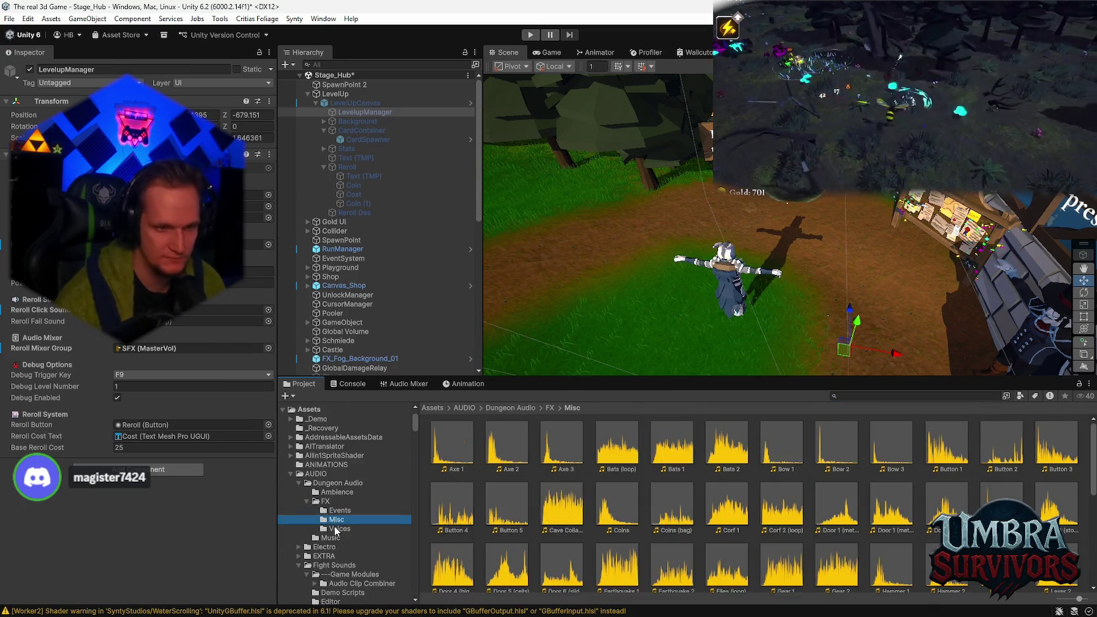
{"action": "scroll", "coordinate": [607, 528], "scroll_direction": "down", "scroll_amount": 4}
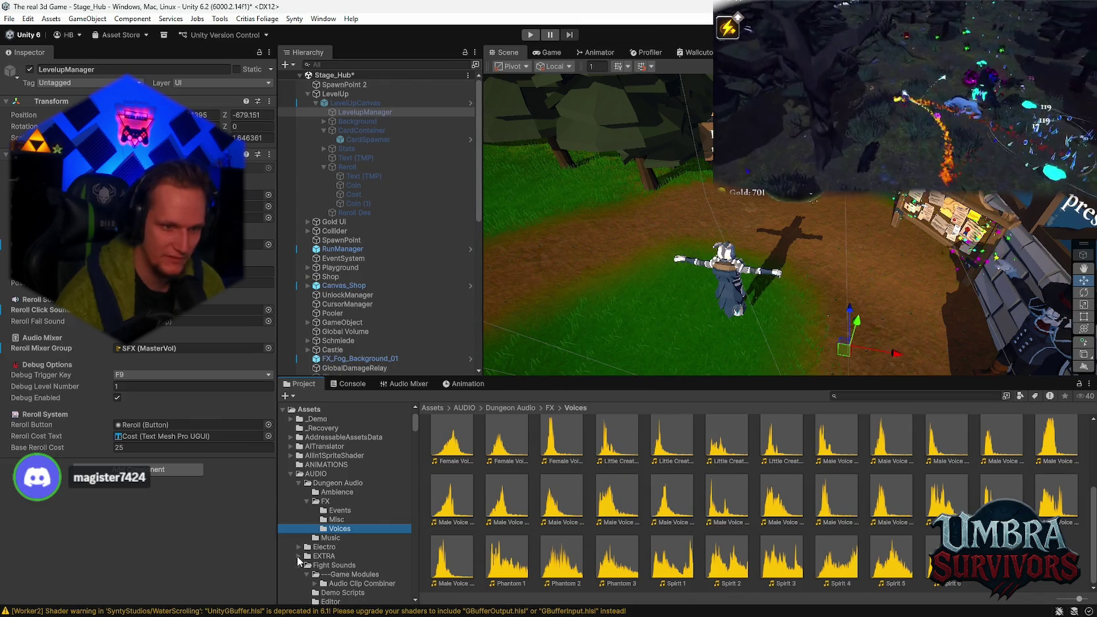
{"action": "left_click", "coordinate": [298, 556]}
{"action": "left_click", "coordinate": [327, 532]}
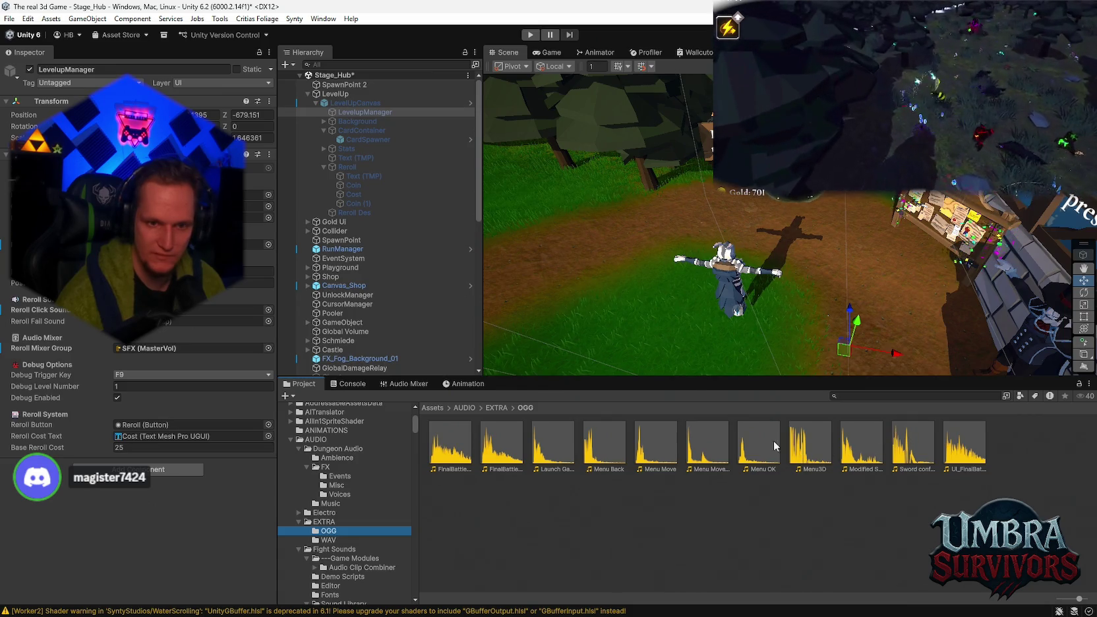
Step: Preview the Menu OK, Menu3D, Modified Sound and Sword confirm clips, then open Electro > SFXs
{"action": "left_click", "coordinate": [654, 445]}
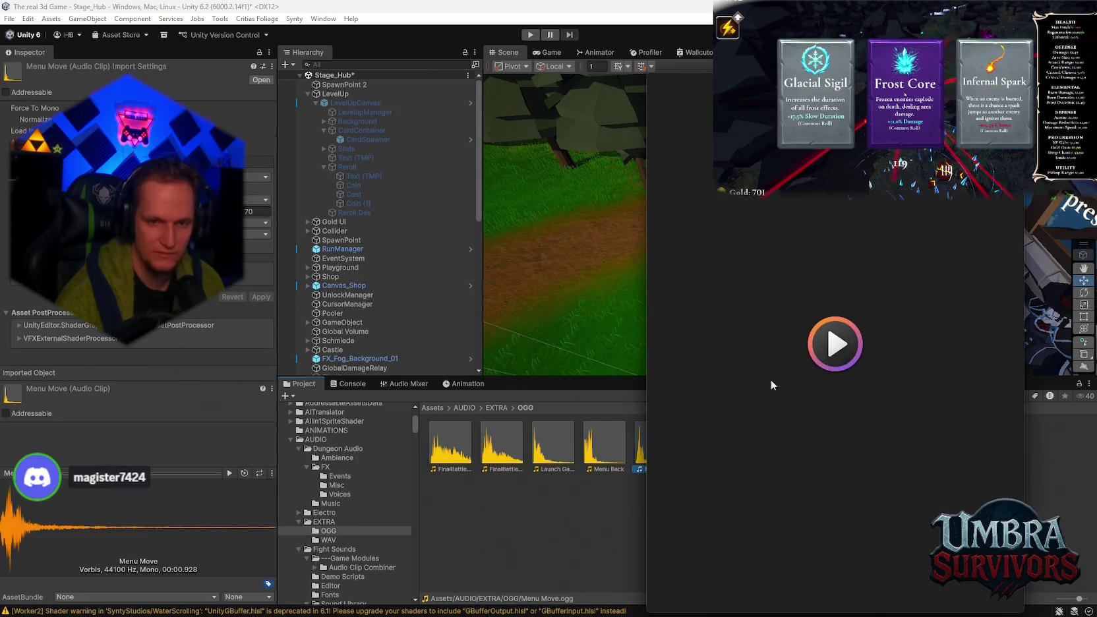
{"action": "left_click", "coordinate": [718, 438]}
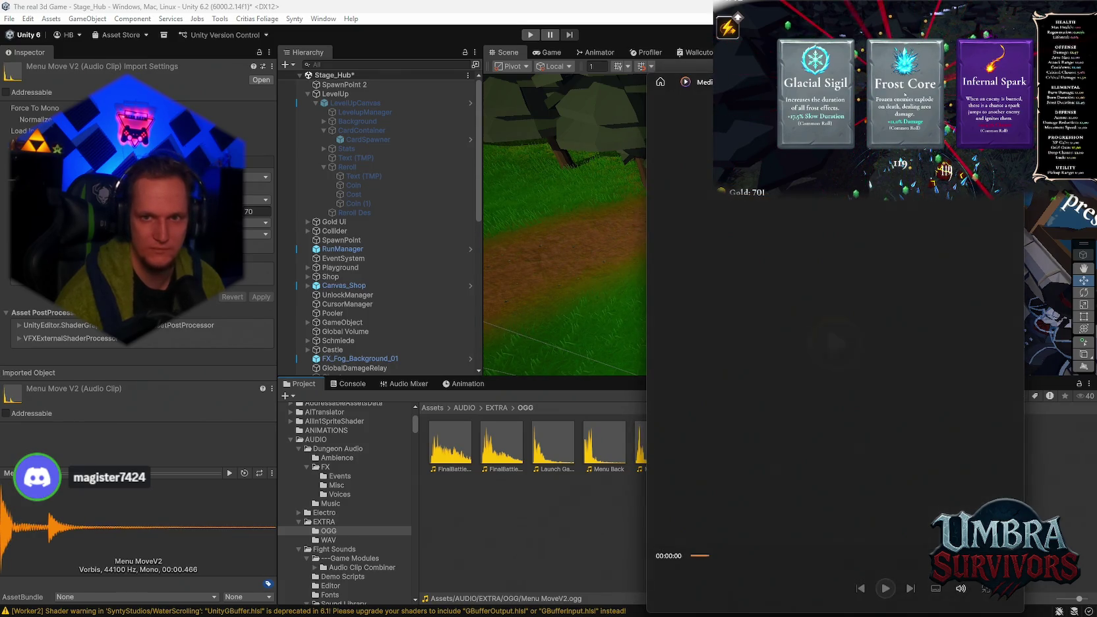
{"action": "left_click", "coordinate": [780, 402]}
{"action": "double_click", "coordinate": [752, 444]}
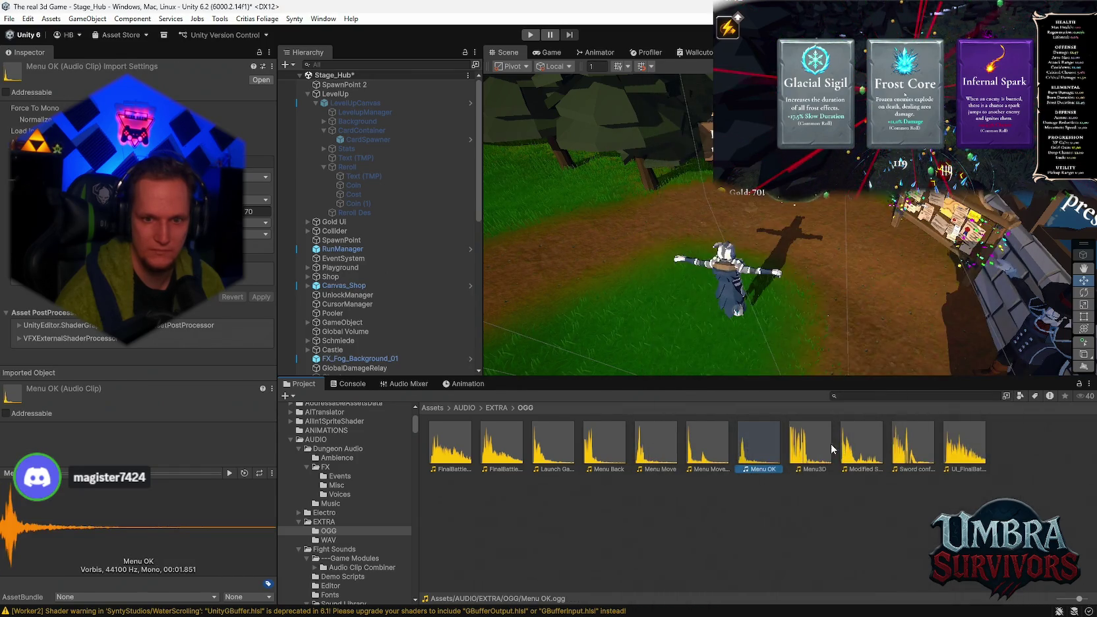
{"action": "double_click", "coordinate": [818, 442]}
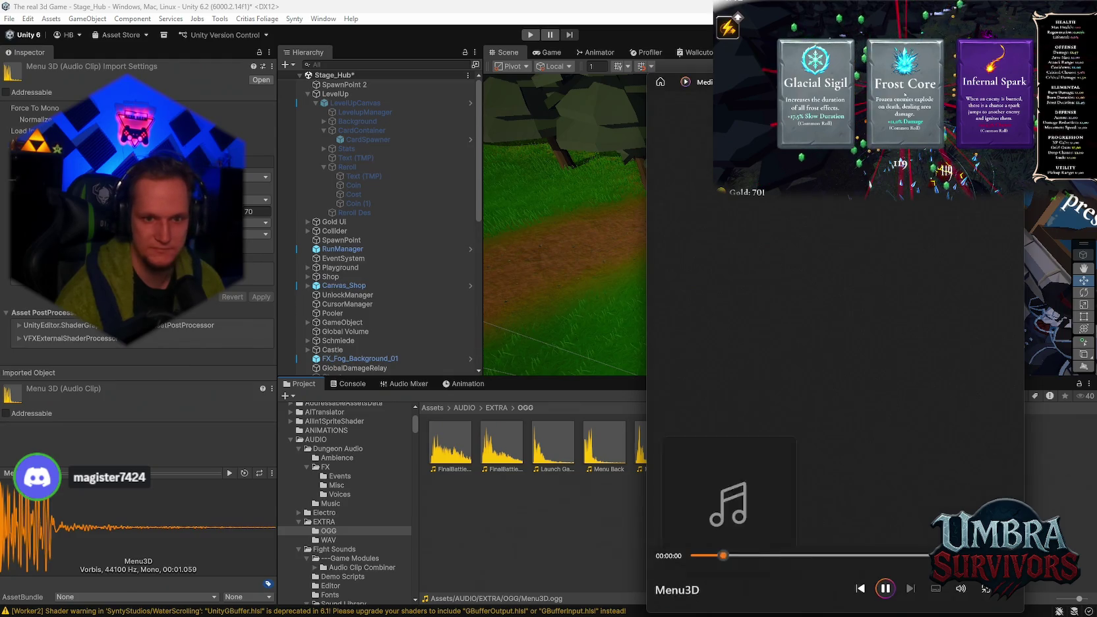
{"action": "left_click", "coordinate": [825, 432]}
{"action": "double_click", "coordinate": [860, 433]}
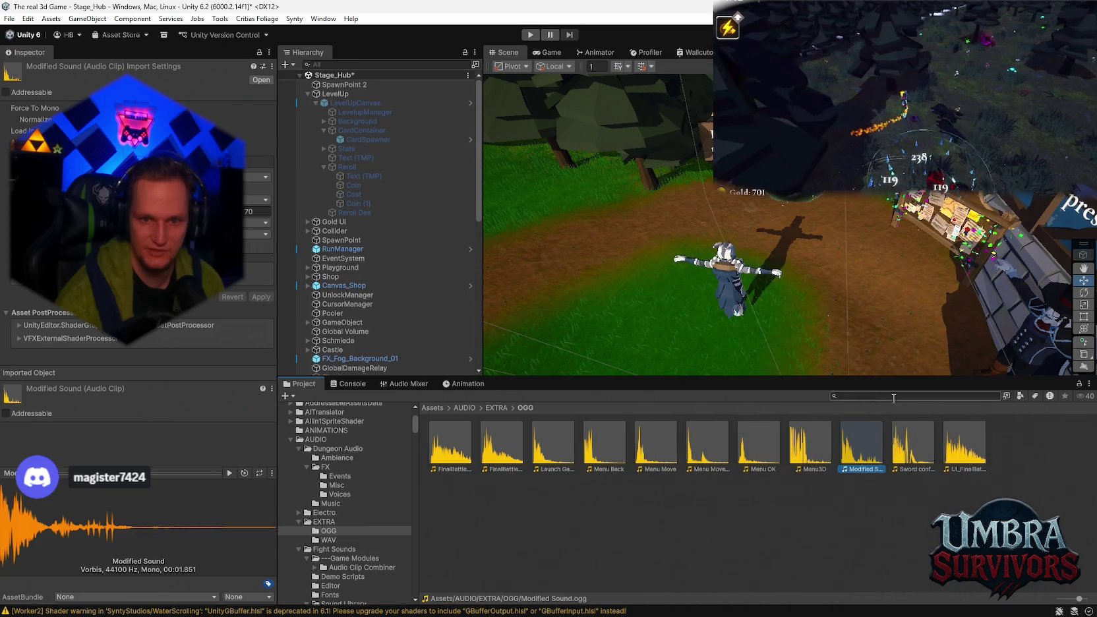
{"action": "double_click", "coordinate": [911, 447]}
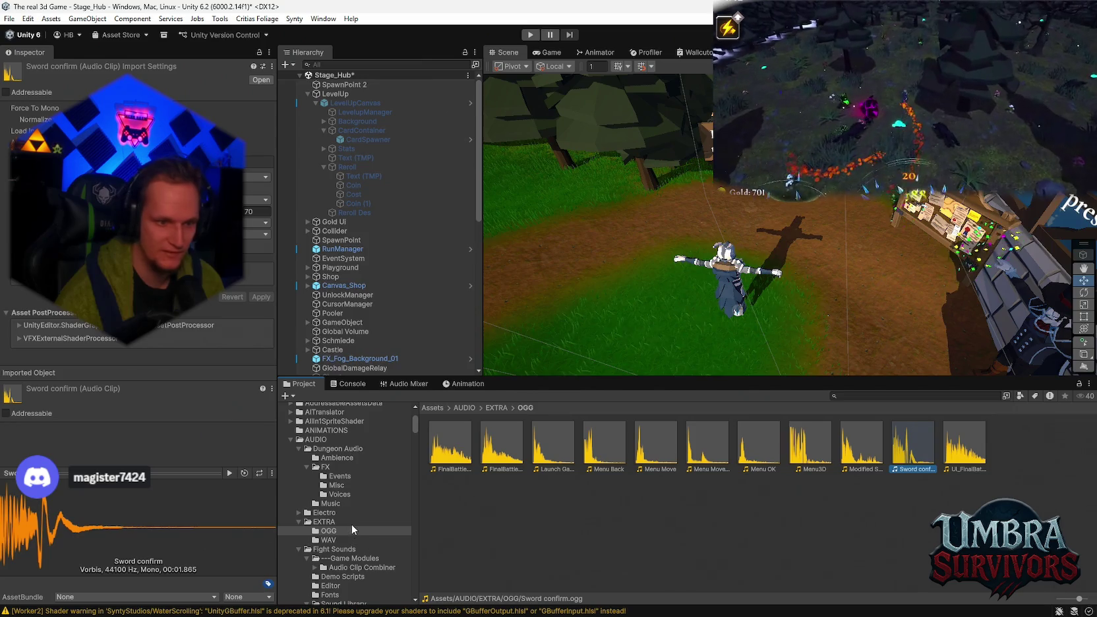
{"action": "scroll", "coordinate": [349, 534], "scroll_direction": "up", "scroll_amount": 3}
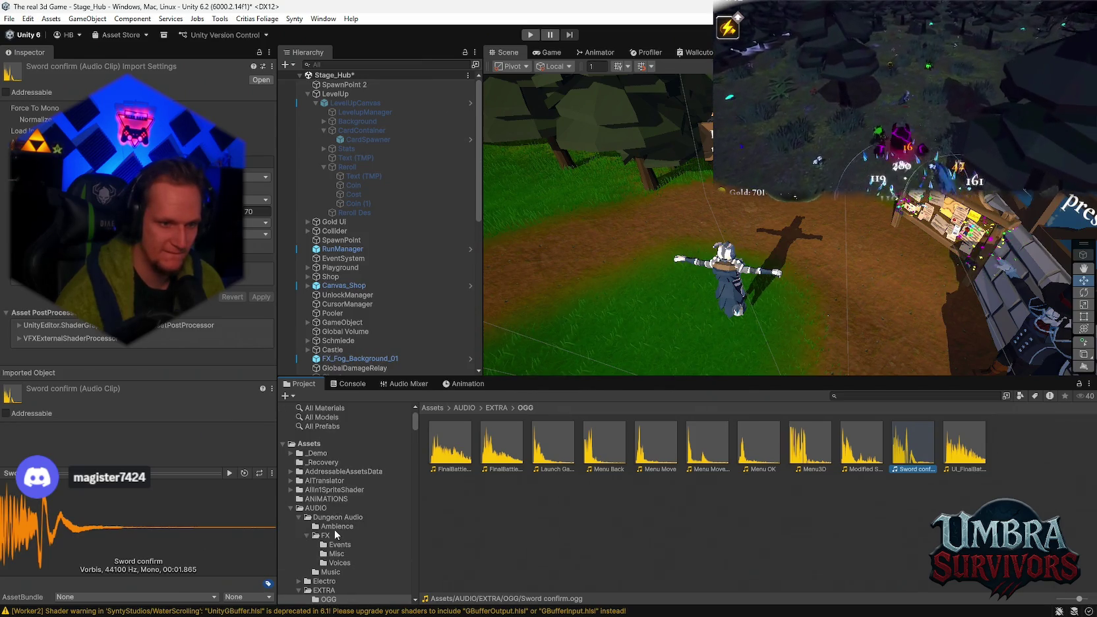
{"action": "scroll", "coordinate": [298, 516], "scroll_direction": "down", "scroll_amount": 3}
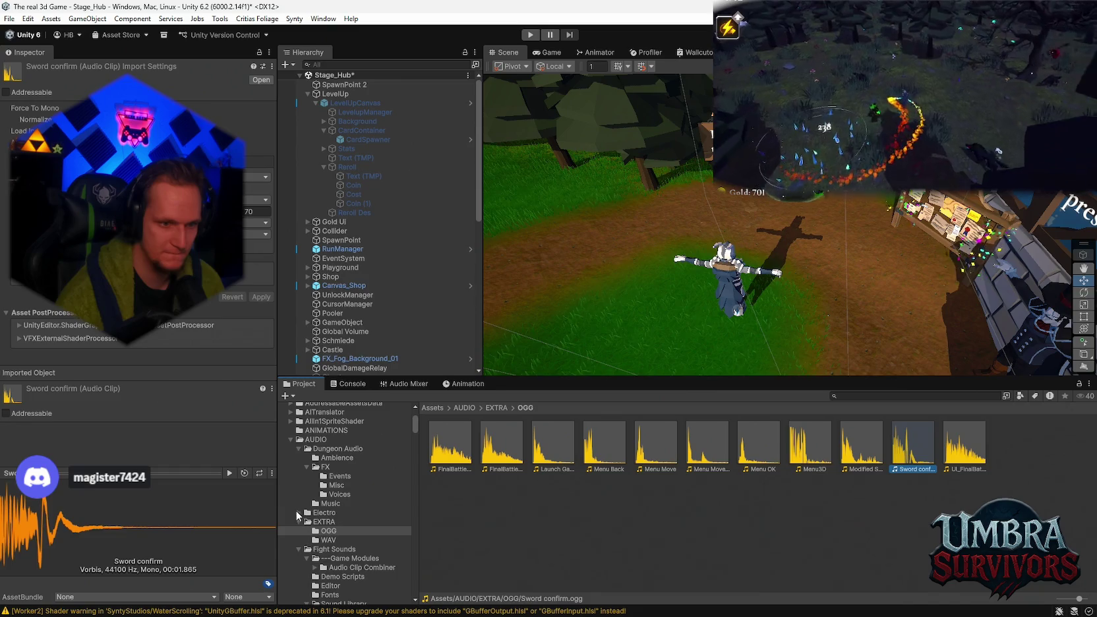
{"action": "left_click", "coordinate": [329, 531]}
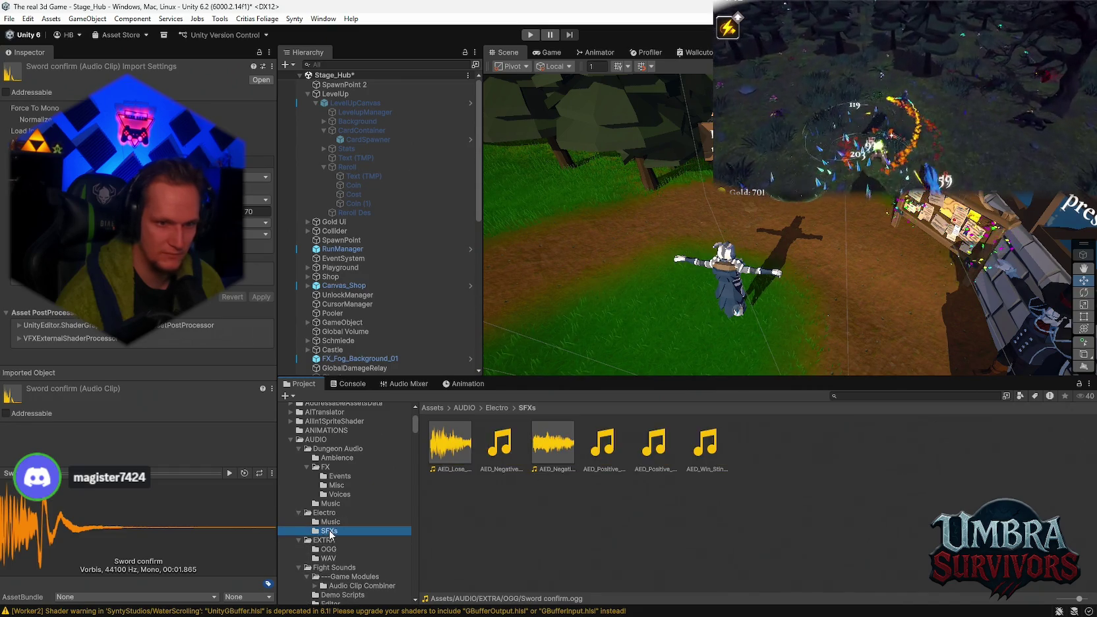
{"action": "scroll", "coordinate": [346, 520], "scroll_direction": "down", "scroll_amount": 3}
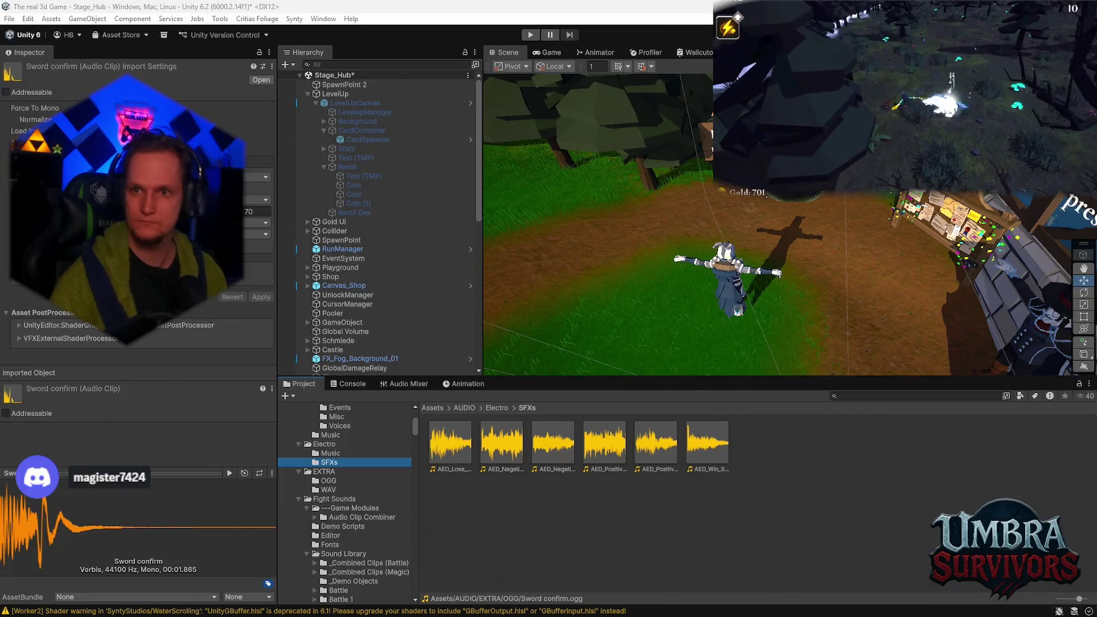
{"action": "mouse_move", "coordinate": [625, 613]}
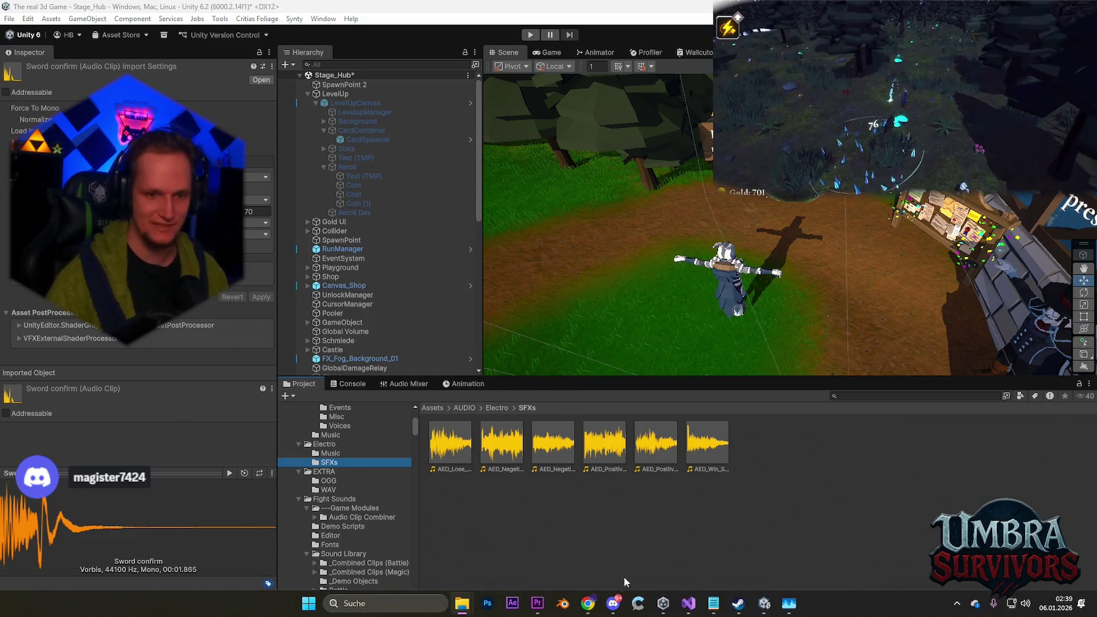
{"action": "left_click", "coordinate": [537, 604]}
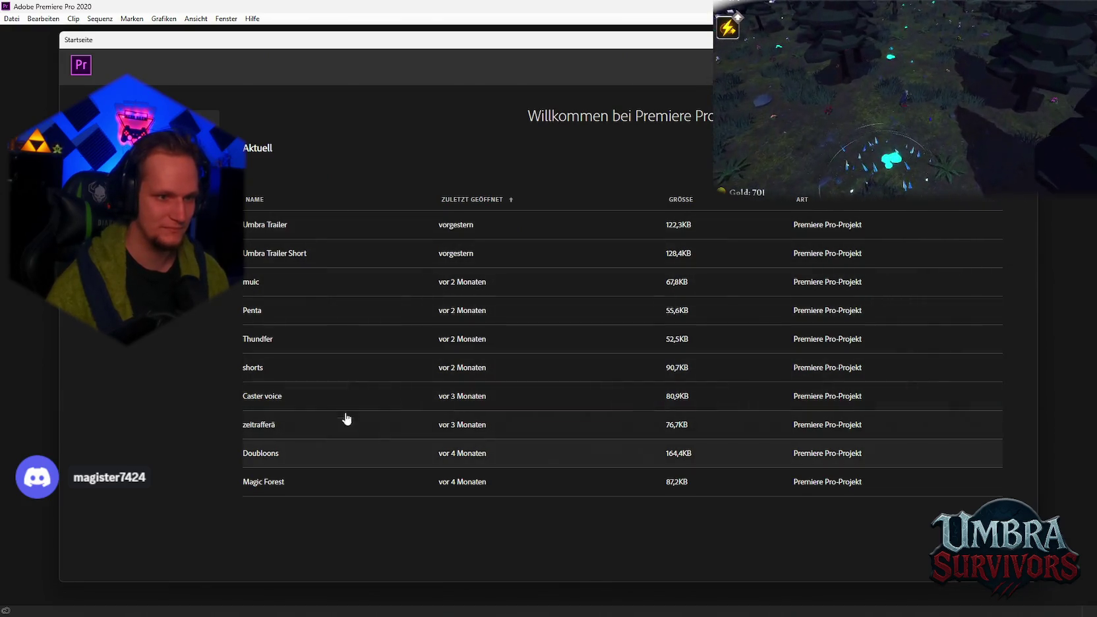
Step: Create a new Premiere Pro project named 'soudn effekt'
{"action": "left_click", "coordinate": [357, 290]}
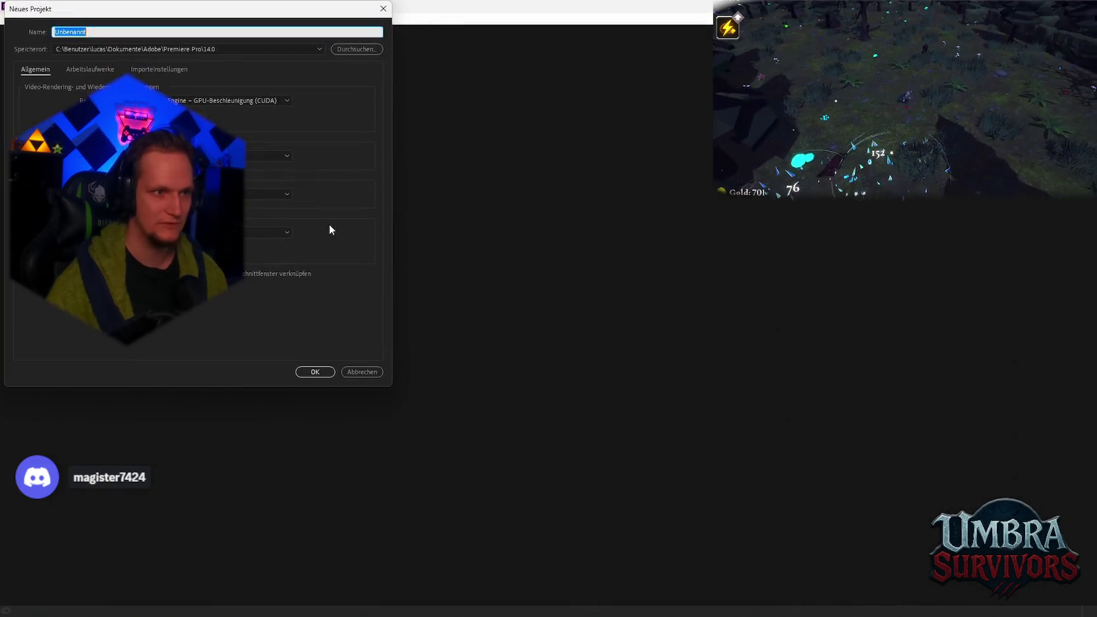
{"action": "type", "text": "soudn effe"}
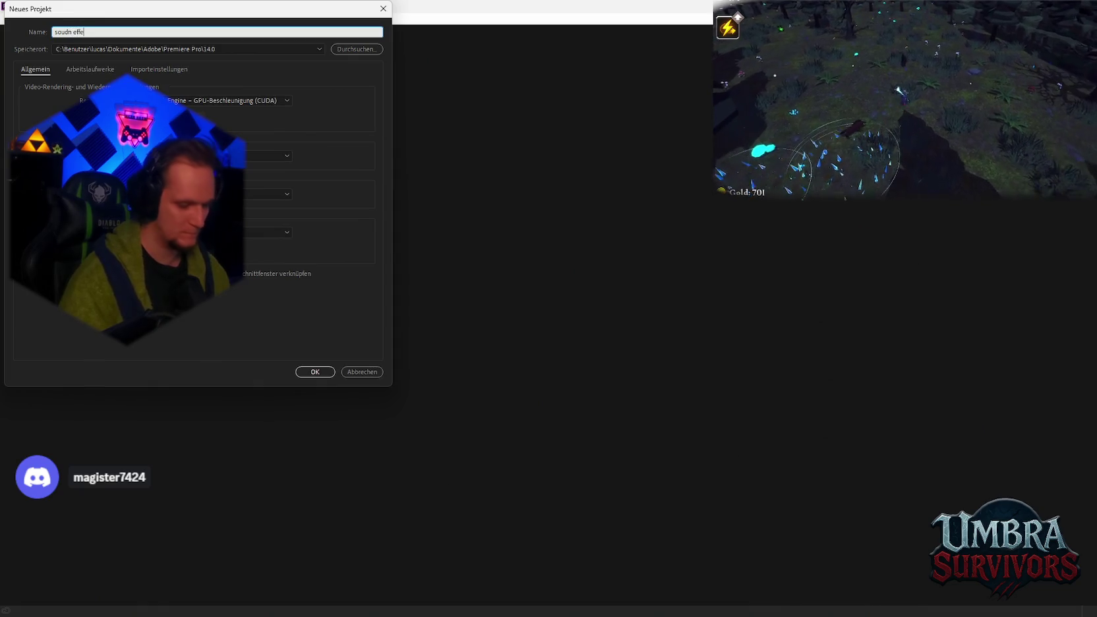
{"action": "type", "text": "kt"}
{"action": "key", "text": "Return"}
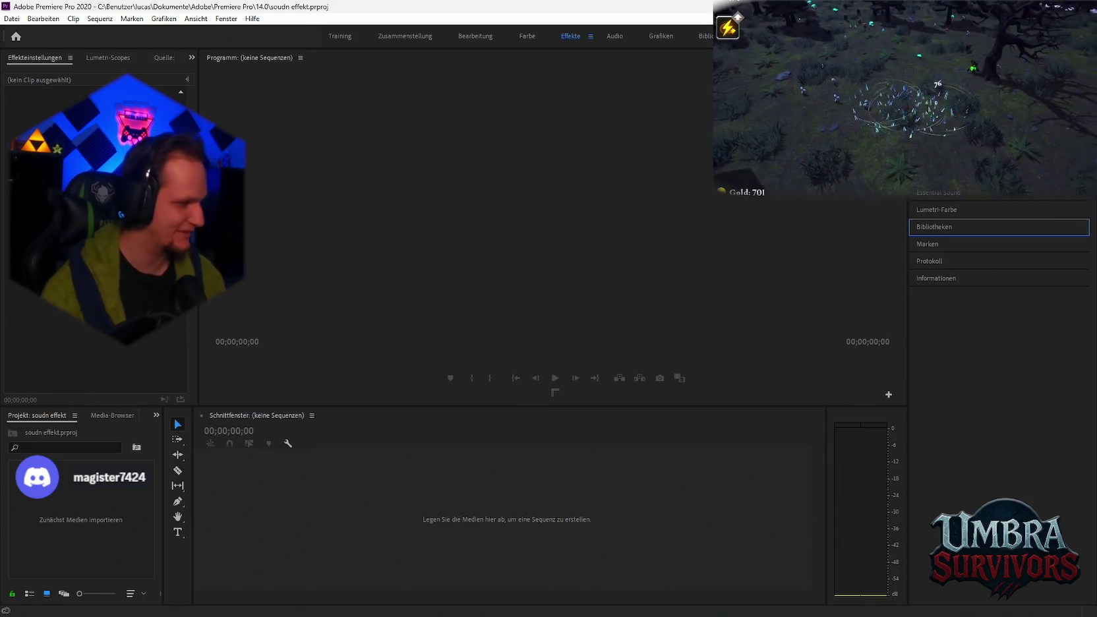
Step: Place the rolling dice sound on the timeline and razor-trim it down to the roll
{"action": "mouse_move", "coordinate": [661, 511]}
{"action": "left_mouse_down"}
{"action": "mouse_move", "coordinate": [321, 483]}
{"action": "mouse_move", "coordinate": [230, 514]}
{"action": "left_mouse_up"}
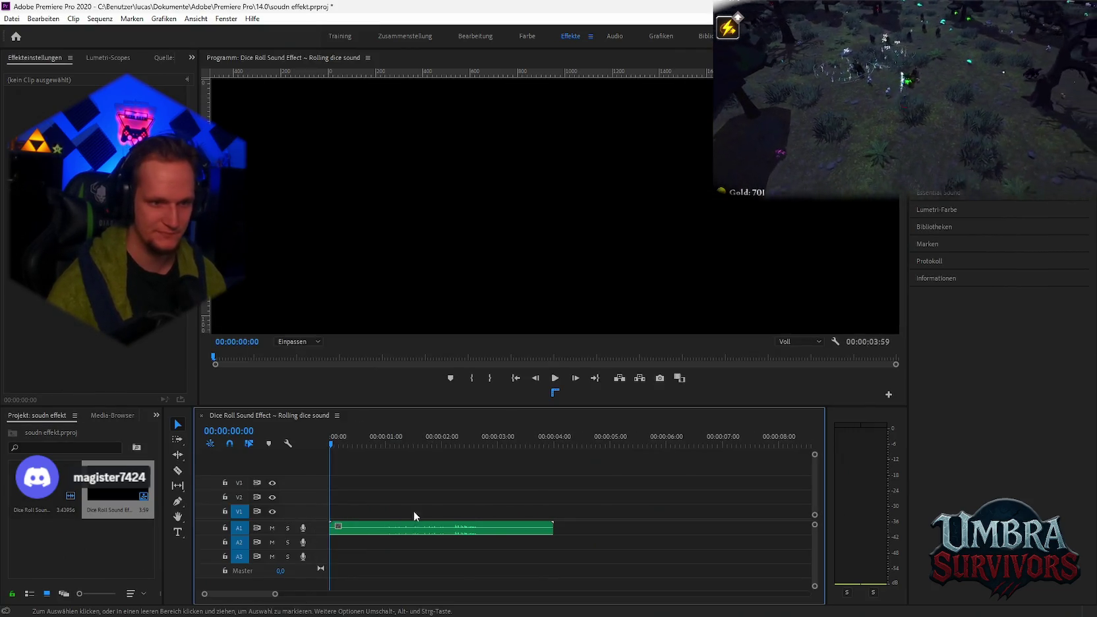
{"action": "scroll", "coordinate": [436, 541], "scroll_direction": "up", "scroll_amount": 3}
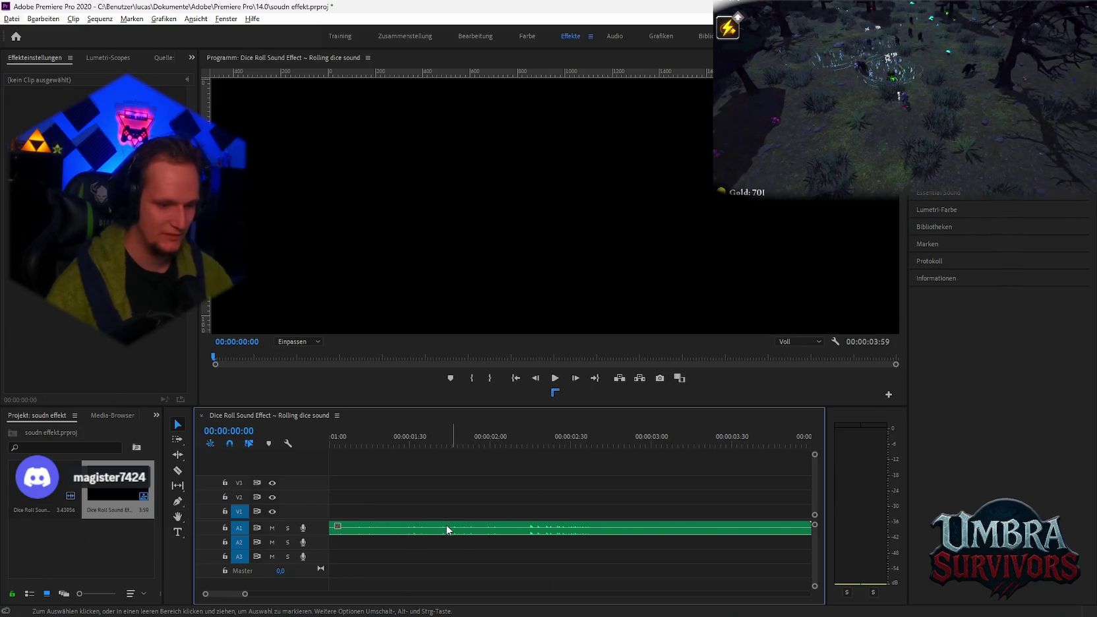
{"action": "left_click", "coordinate": [509, 446]}
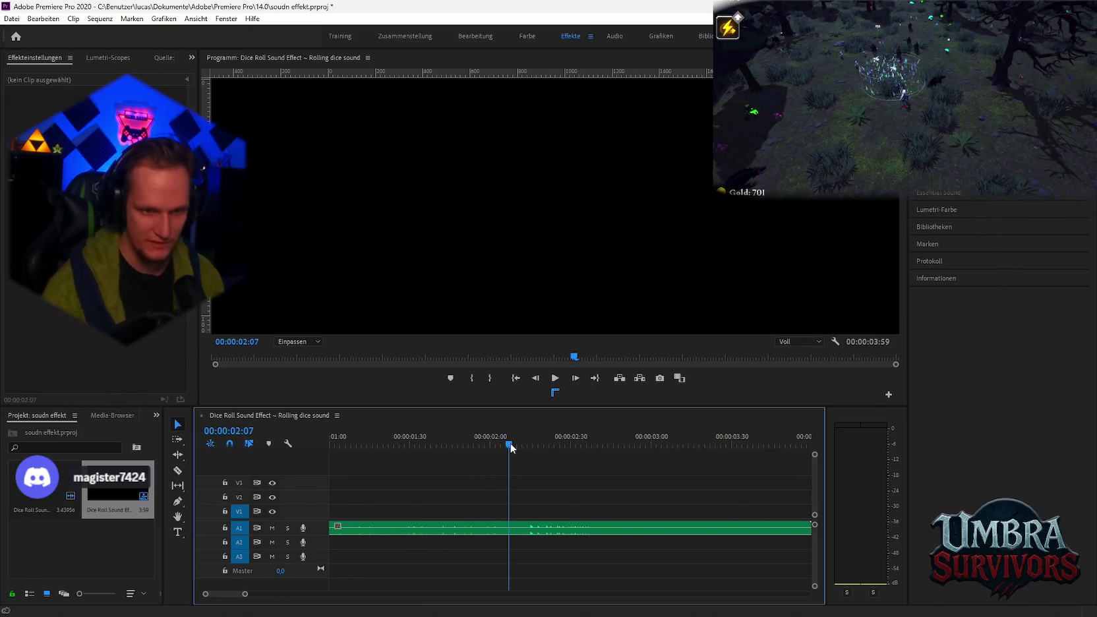
{"action": "key", "text": "space"}
{"action": "key", "text": "space"}
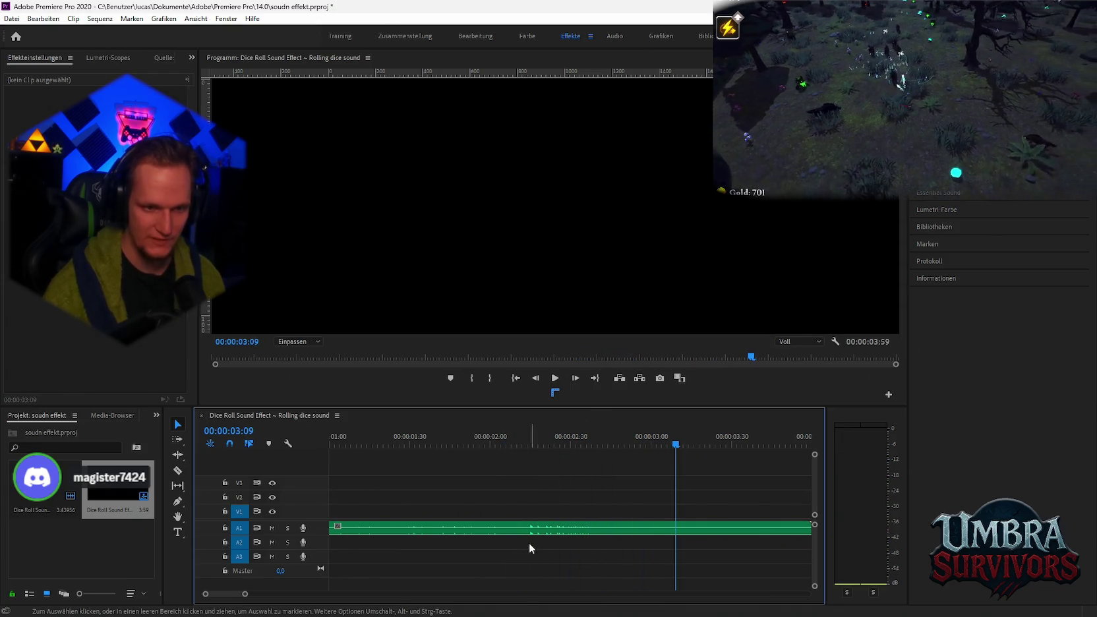
{"action": "left_click", "coordinate": [522, 528]}
{"action": "left_click", "coordinate": [607, 527]}
{"action": "left_click", "coordinate": [501, 528]}
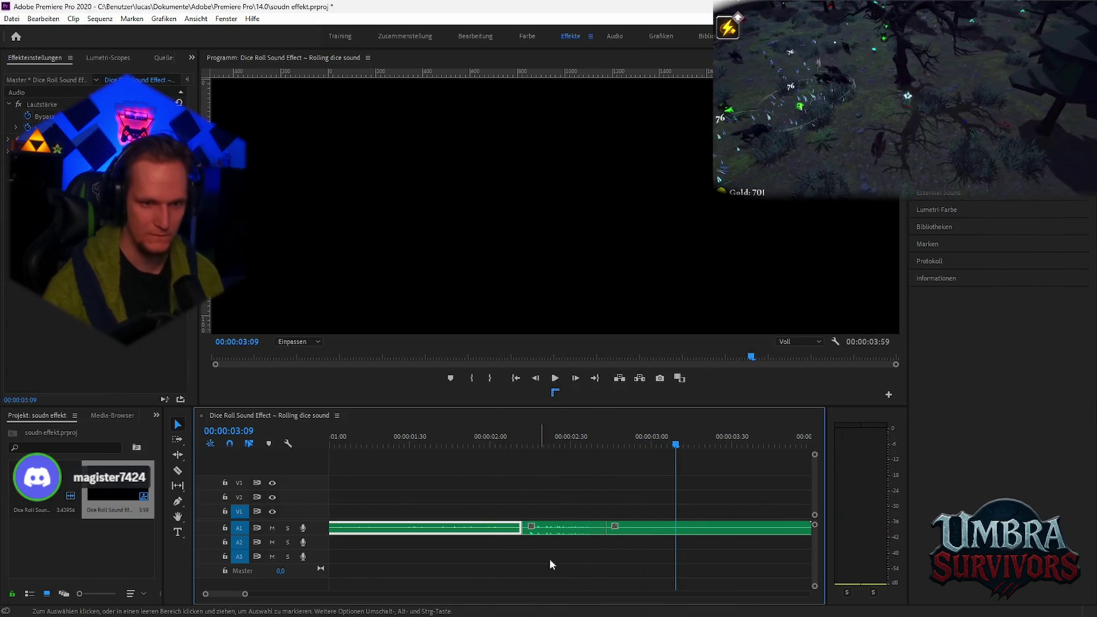
{"action": "key", "text": "Delete"}
{"action": "left_click", "coordinate": [659, 528]}
{"action": "key", "text": "Delete"}
Step: Move the trimmed clip to the sequence start and set the playhead to 00:00:00:00
{"action": "scroll", "coordinate": [512, 538], "scroll_direction": "down", "scroll_amount": 2}
{"action": "scroll", "coordinate": [513, 535], "scroll_direction": "down", "scroll_amount": 3}
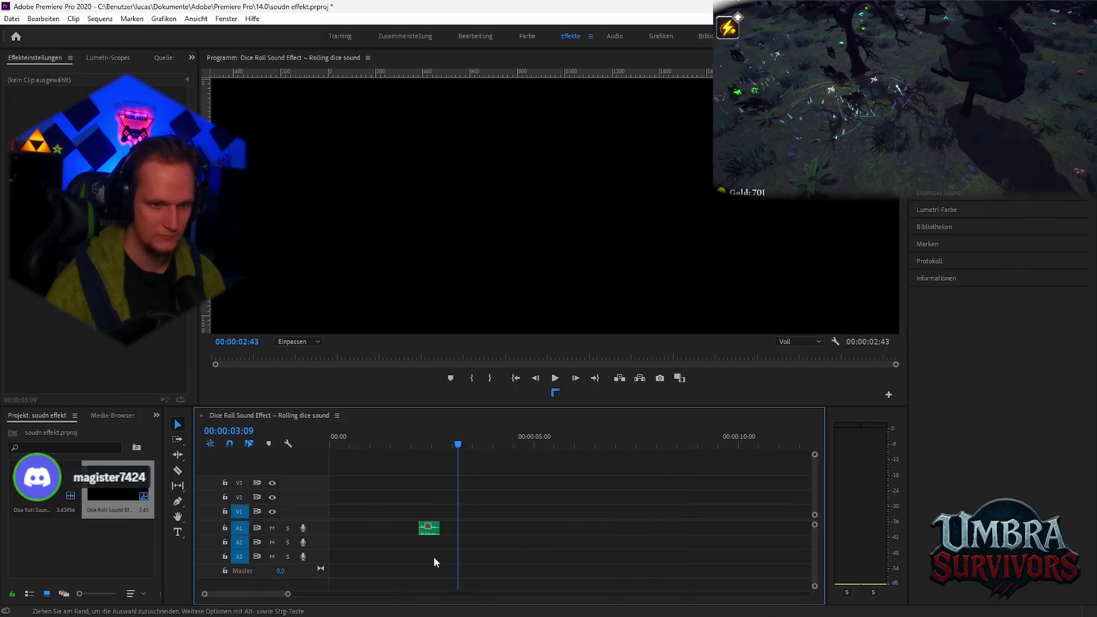
{"action": "left_click_drag", "start_coordinate": [424, 533], "coordinate": [337, 531]}
{"action": "scroll", "coordinate": [360, 527], "scroll_direction": "up", "scroll_amount": 4}
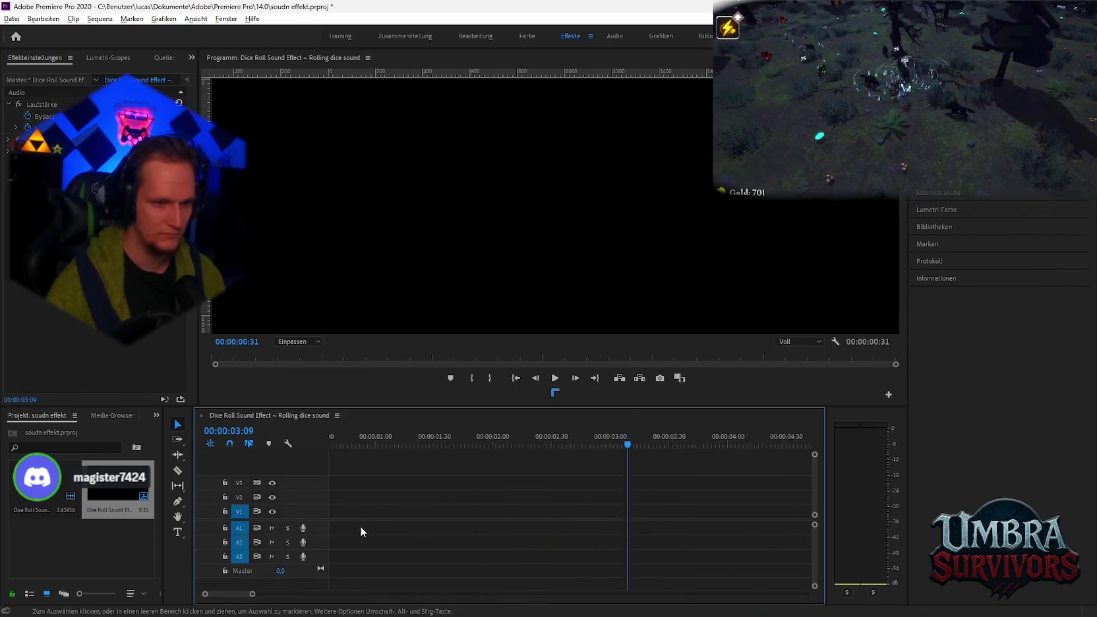
{"action": "scroll", "coordinate": [394, 535], "scroll_direction": "up", "scroll_amount": 3}
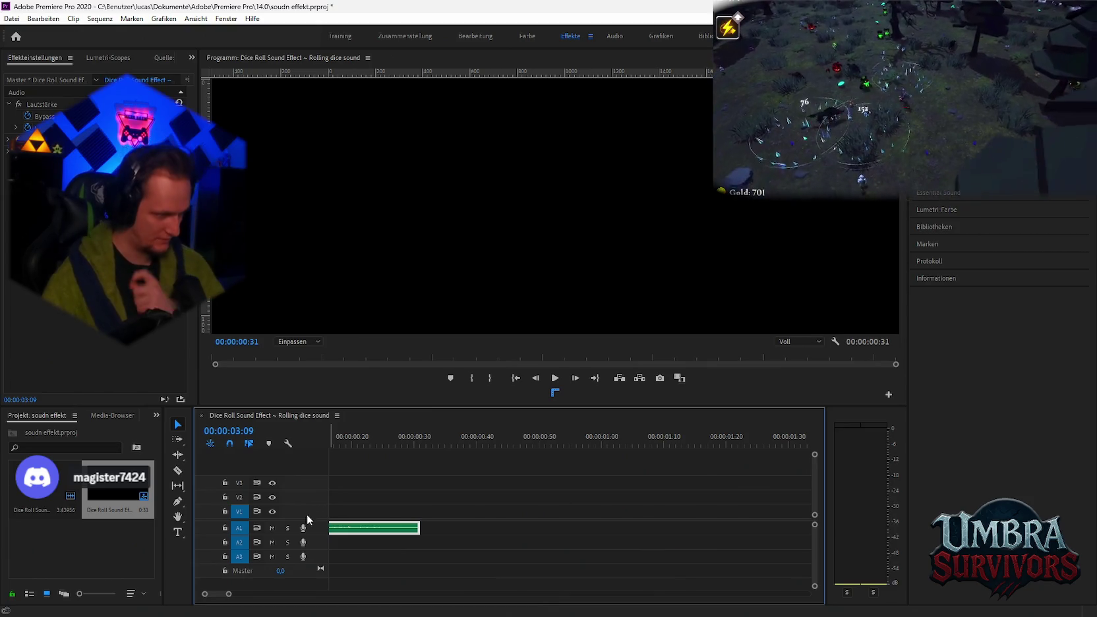
{"action": "scroll", "coordinate": [396, 542], "scroll_direction": "up", "scroll_amount": 4}
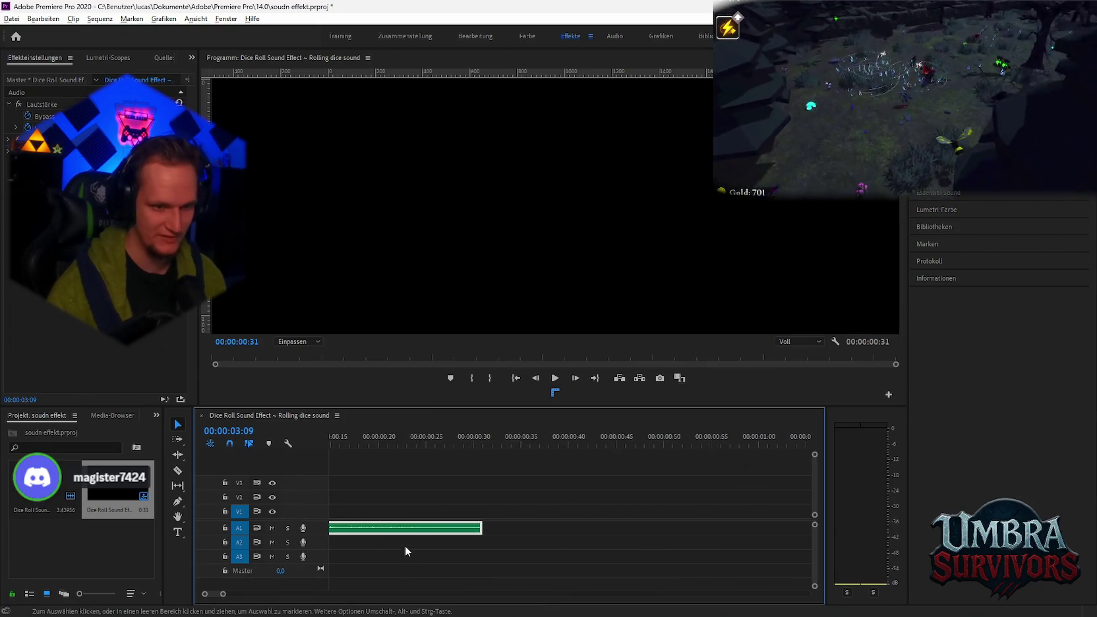
{"action": "scroll", "coordinate": [415, 532], "scroll_direction": "up", "scroll_amount": 1}
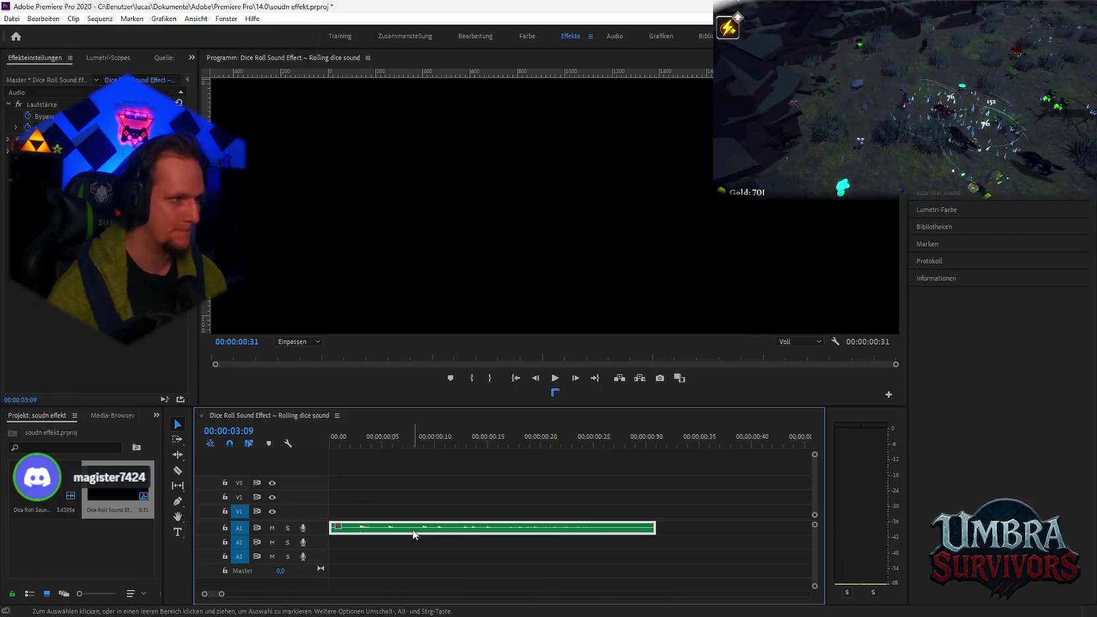
{"action": "scroll", "coordinate": [469, 547], "scroll_direction": "down", "scroll_amount": 2}
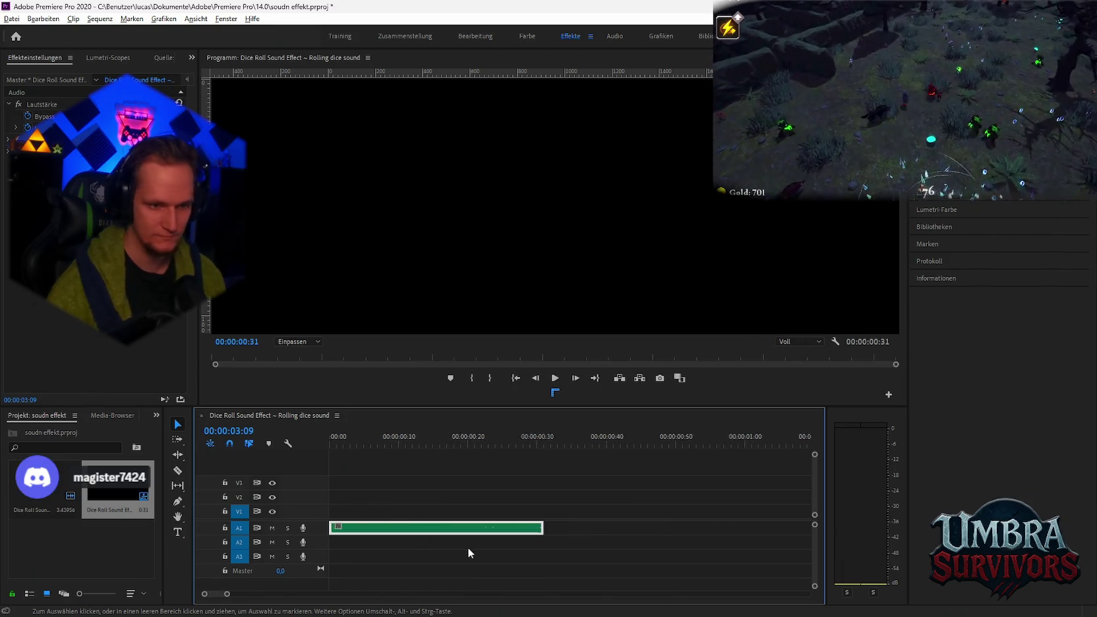
{"action": "left_click", "coordinate": [336, 446]}
{"action": "left_click", "coordinate": [332, 444]}
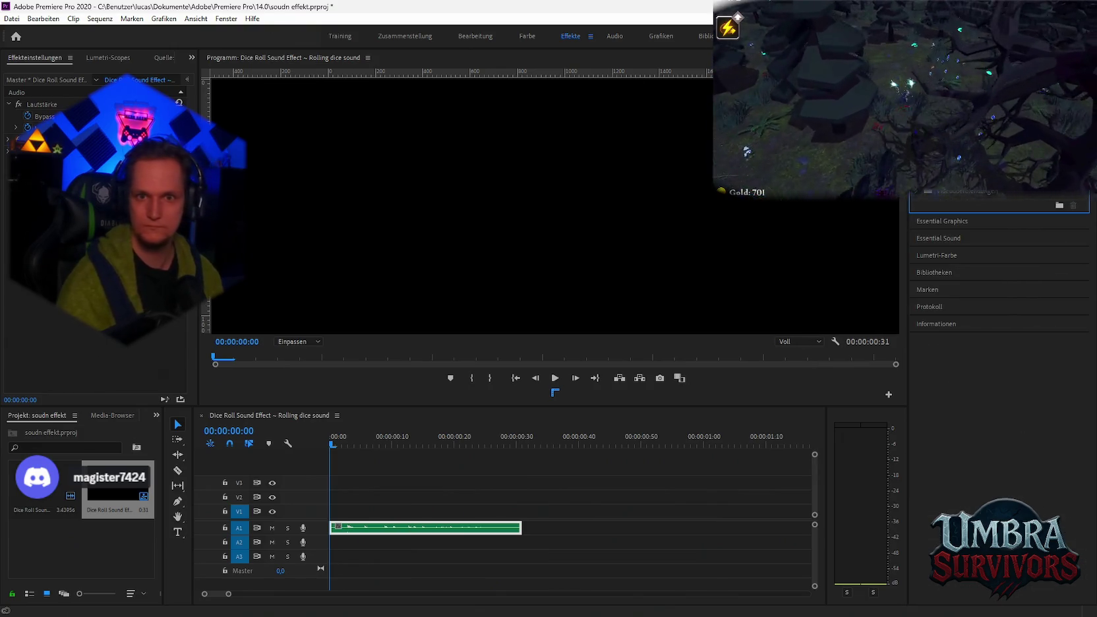
Step: Apply an audio effect to the dice clip and extend it to run to 00:00:00:58
{"action": "mouse_move", "coordinate": [949, 158]}
{"action": "left_mouse_down"}
{"action": "mouse_move", "coordinate": [508, 404]}
{"action": "mouse_move", "coordinate": [413, 531]}
{"action": "mouse_move", "coordinate": [429, 524]}
{"action": "left_mouse_up"}
{"action": "key", "text": "space"}
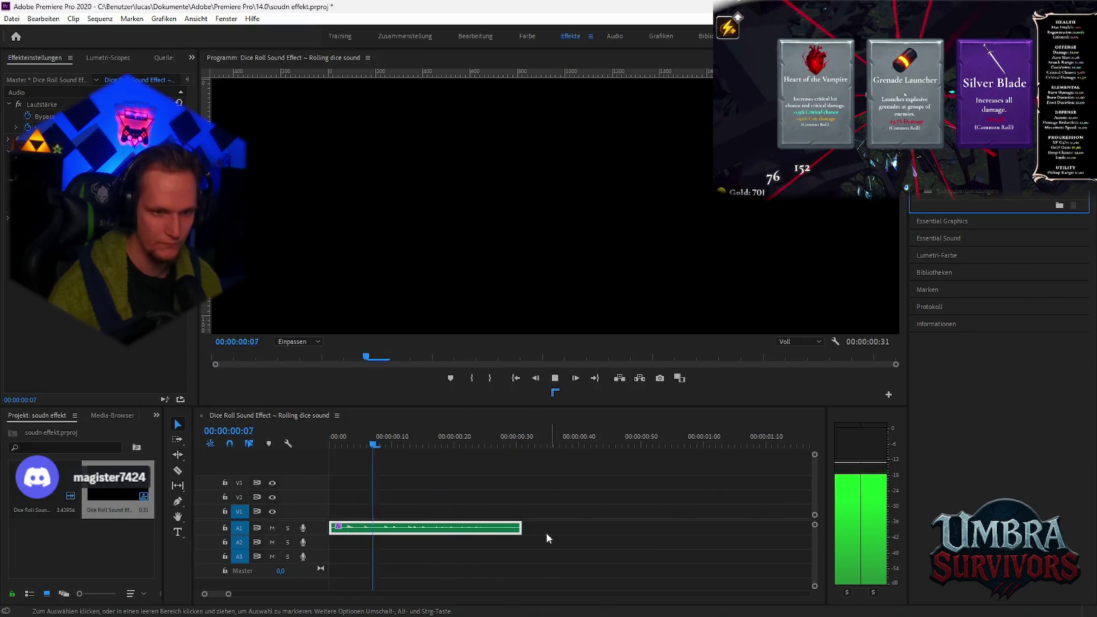
{"action": "key", "text": "space"}
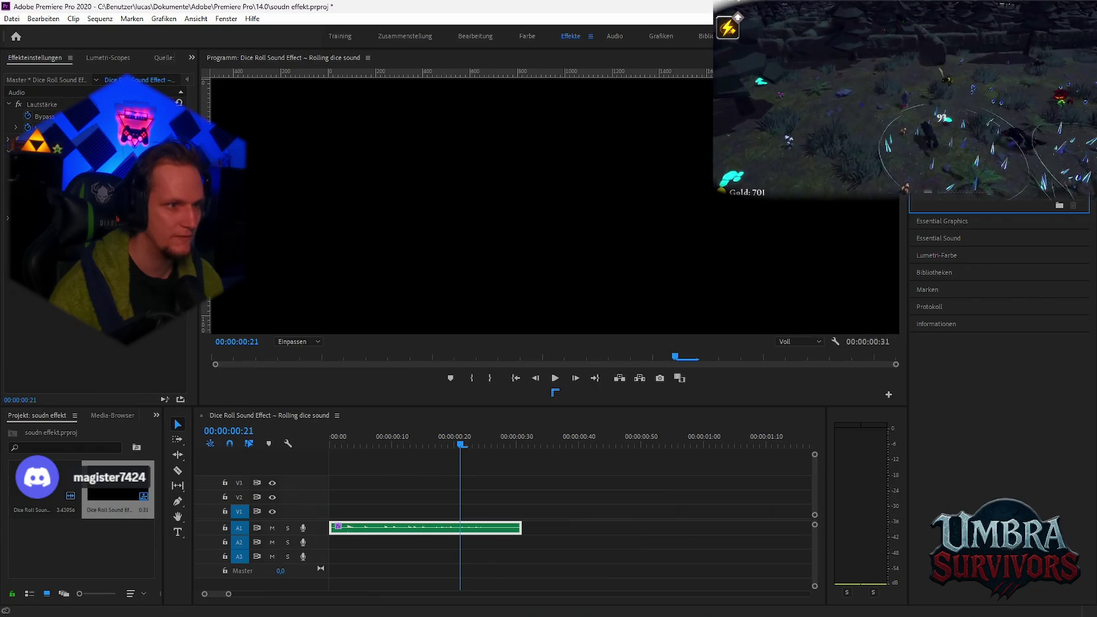
{"action": "left_click", "coordinate": [8, 272]}
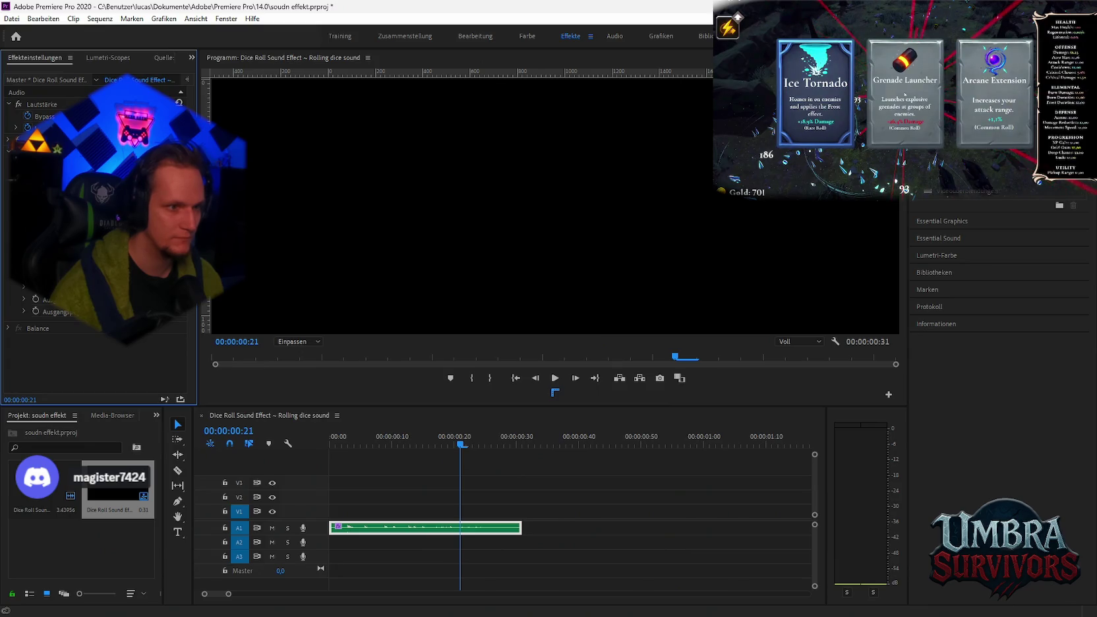
{"action": "left_click_drag", "start_coordinate": [521, 527], "coordinate": [690, 527]}
{"action": "key", "text": "Home"}
{"action": "key", "text": "space"}
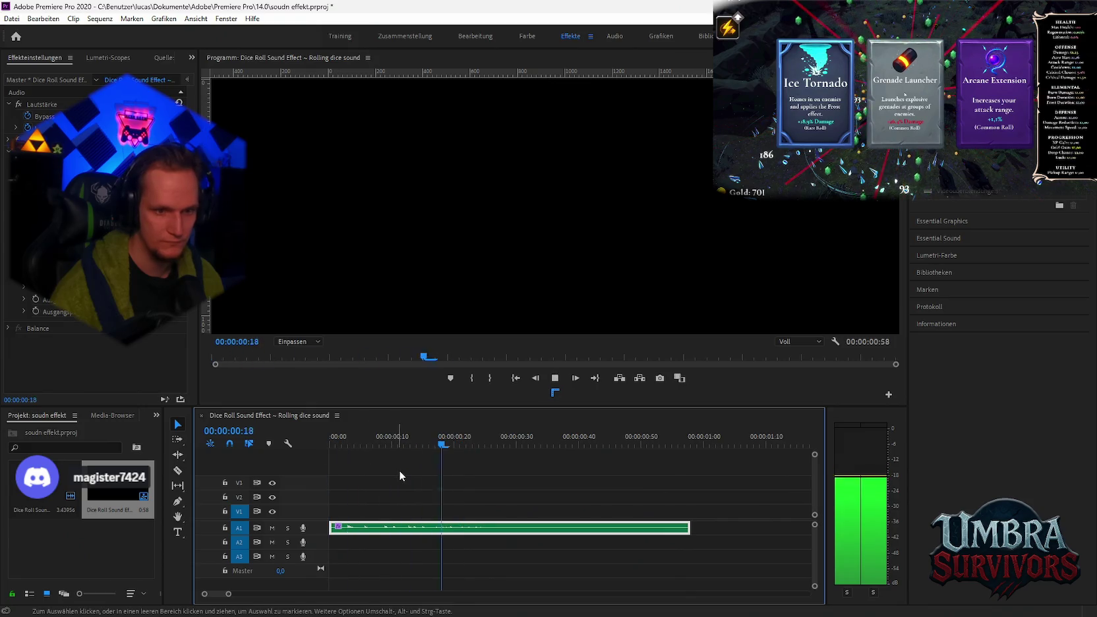
{"action": "key", "text": "space"}
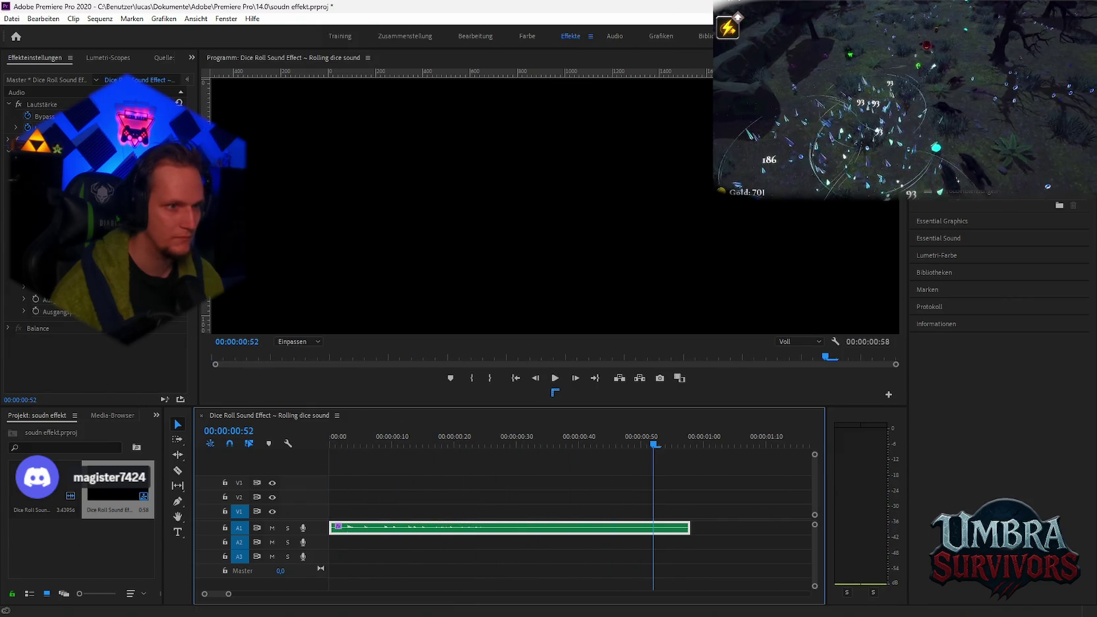
{"action": "key", "text": "Home"}
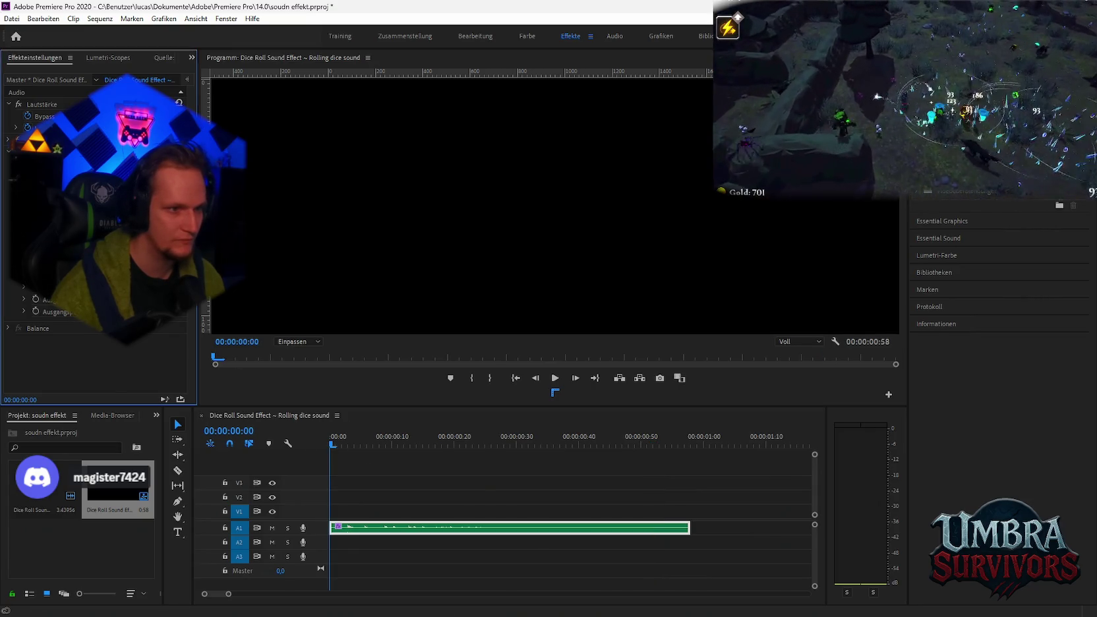
Step: Expand an effect property group, audition the clip from the start, and capture a screen snip
{"action": "key", "text": "shift+5"}
{"action": "left_click", "coordinate": [24, 288]}
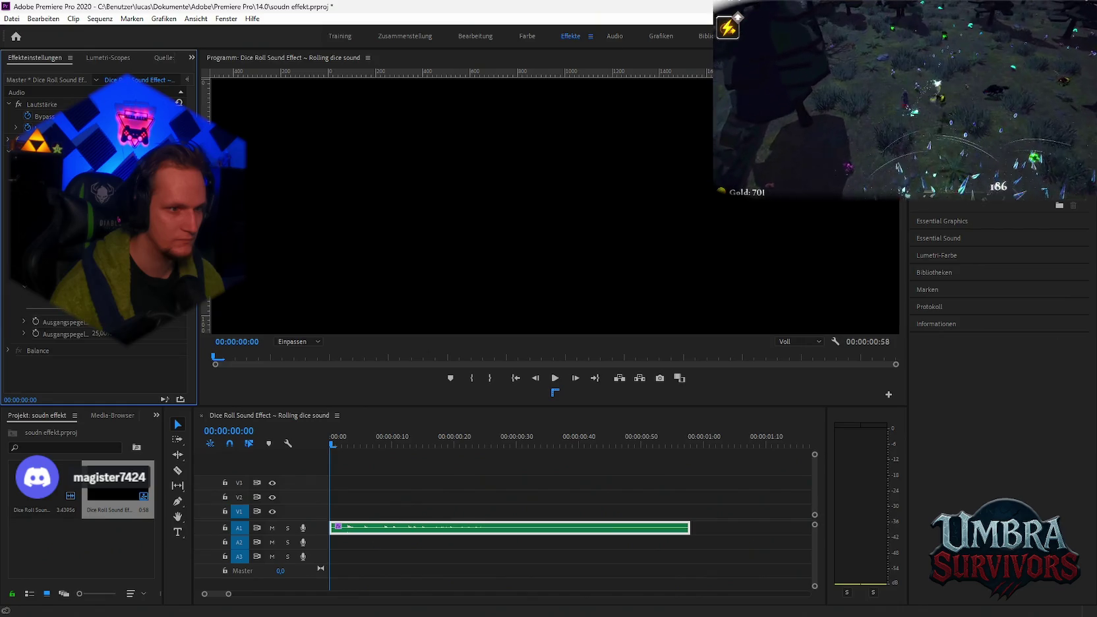
{"action": "key", "text": "space"}
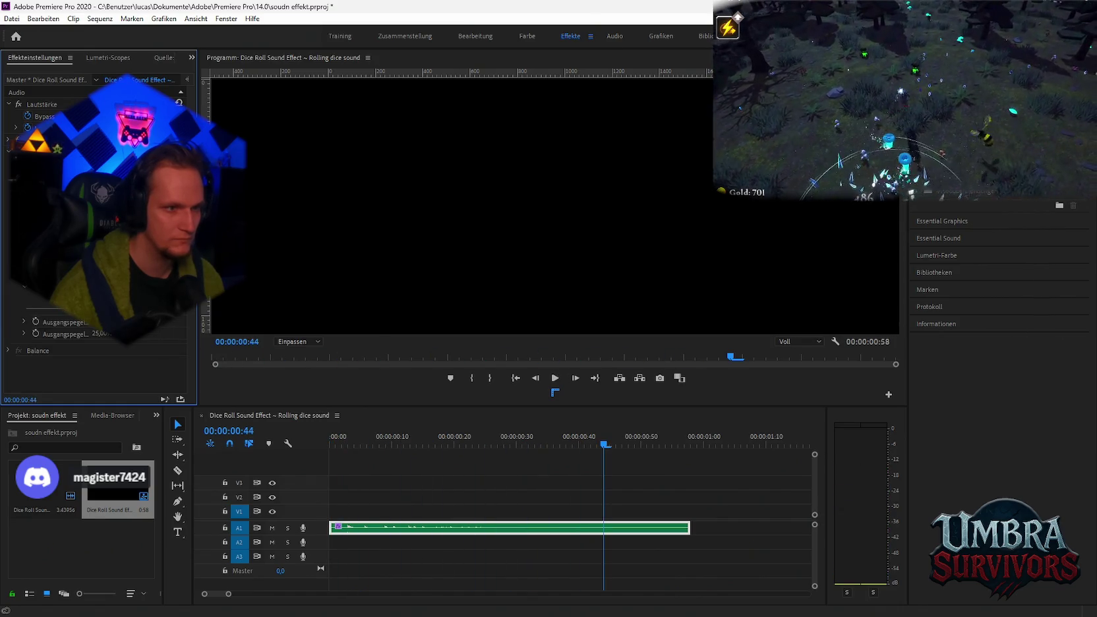
{"action": "left_click", "coordinate": [274, 416]}
{"action": "key", "text": "Home"}
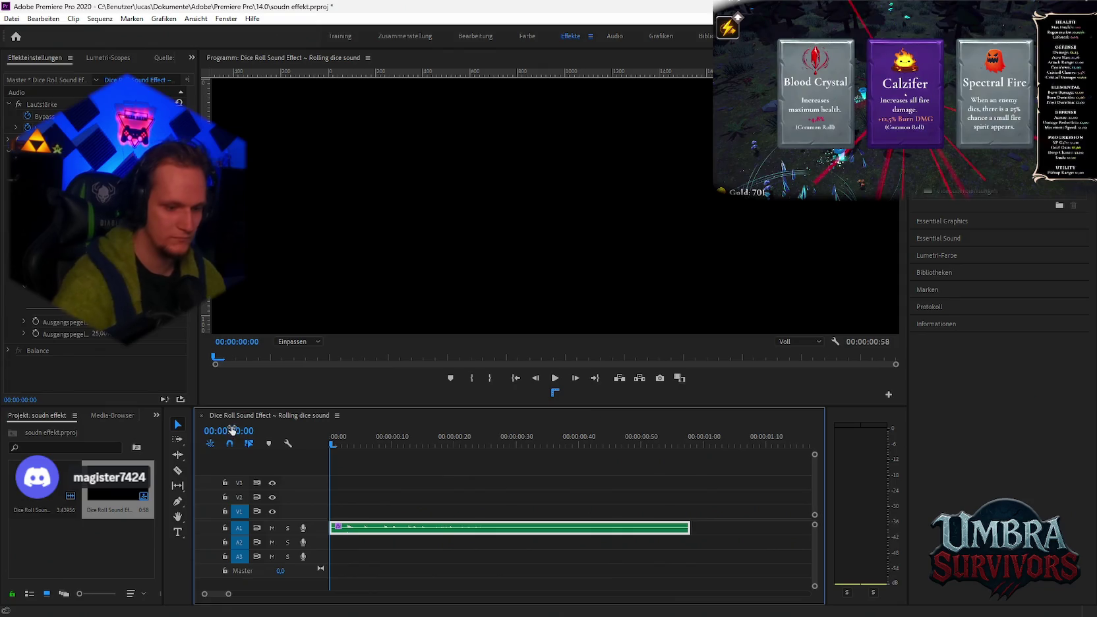
{"action": "key", "text": "space"}
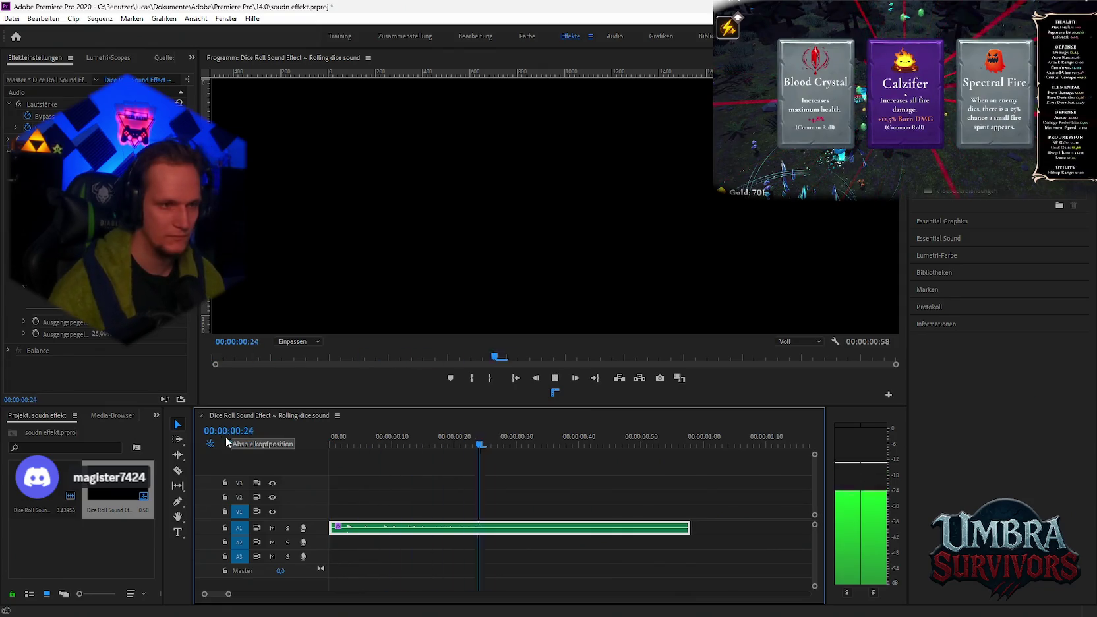
{"action": "key", "text": "space"}
{"action": "key", "text": "Home"}
{"action": "key", "text": "space"}
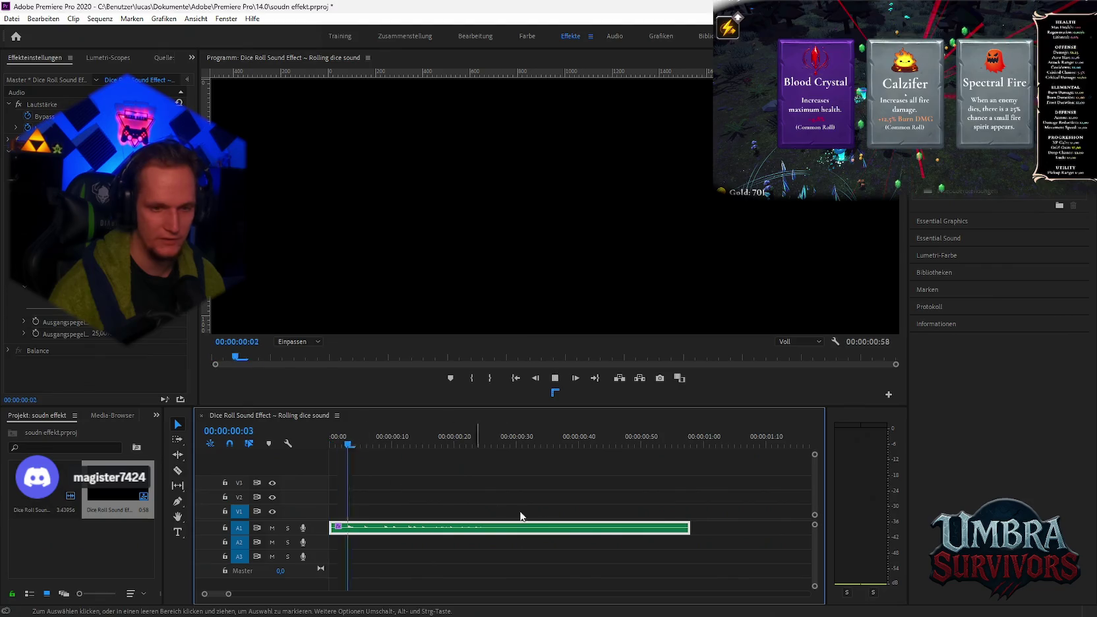
{"action": "key", "text": "space"}
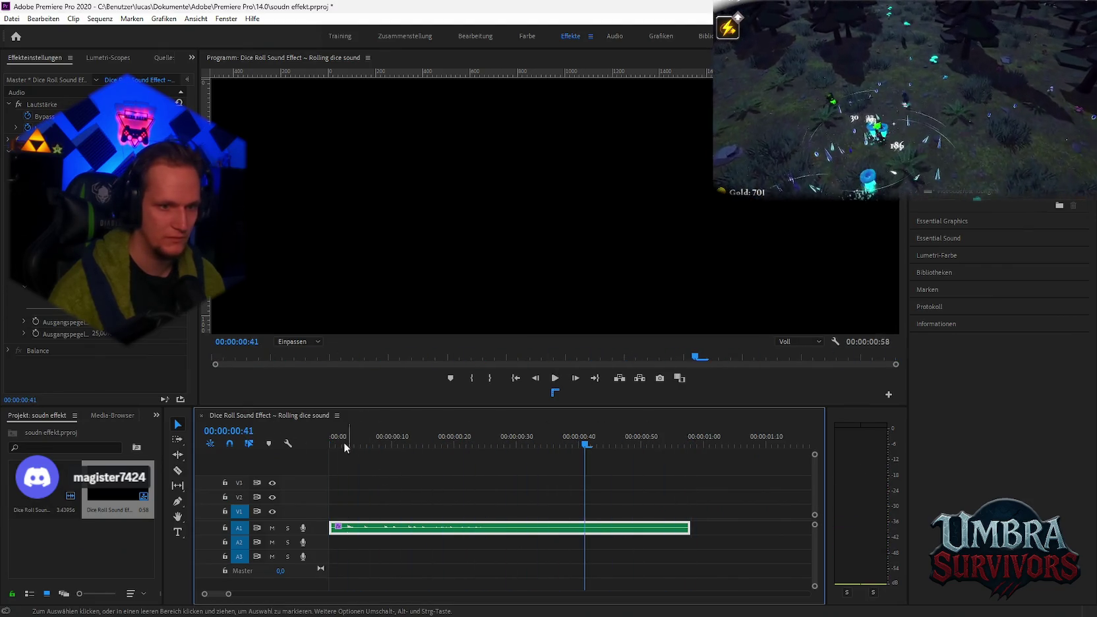
{"action": "key", "text": "Home"}
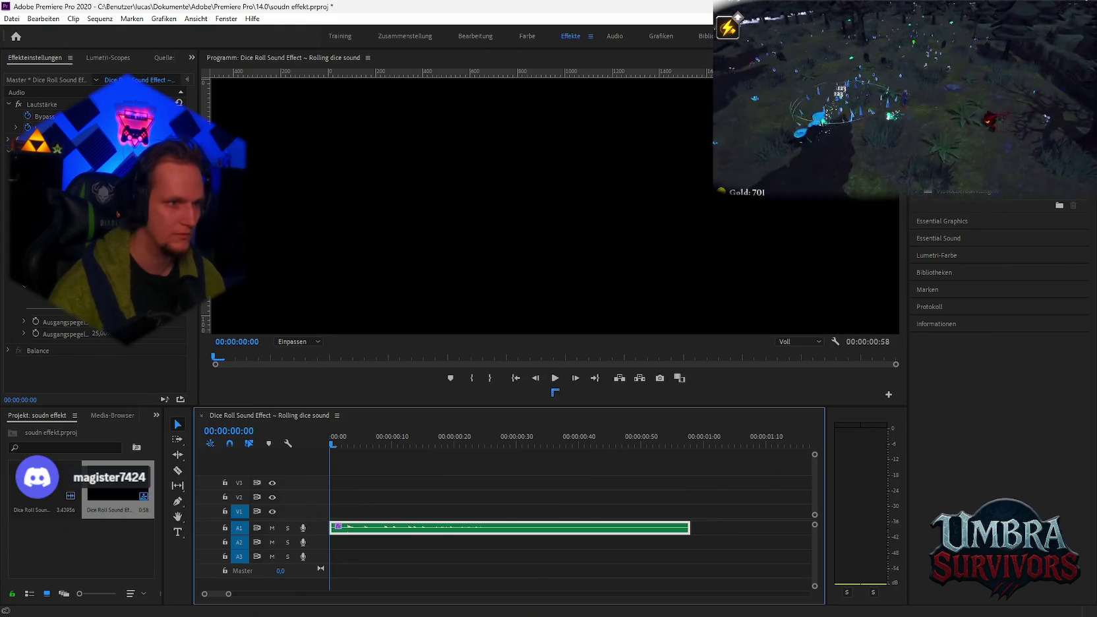
{"action": "key", "text": "super+shift+s"}
{"action": "left_click_drag", "start_coordinate": [8, 119], "coordinate": [203, 381]}
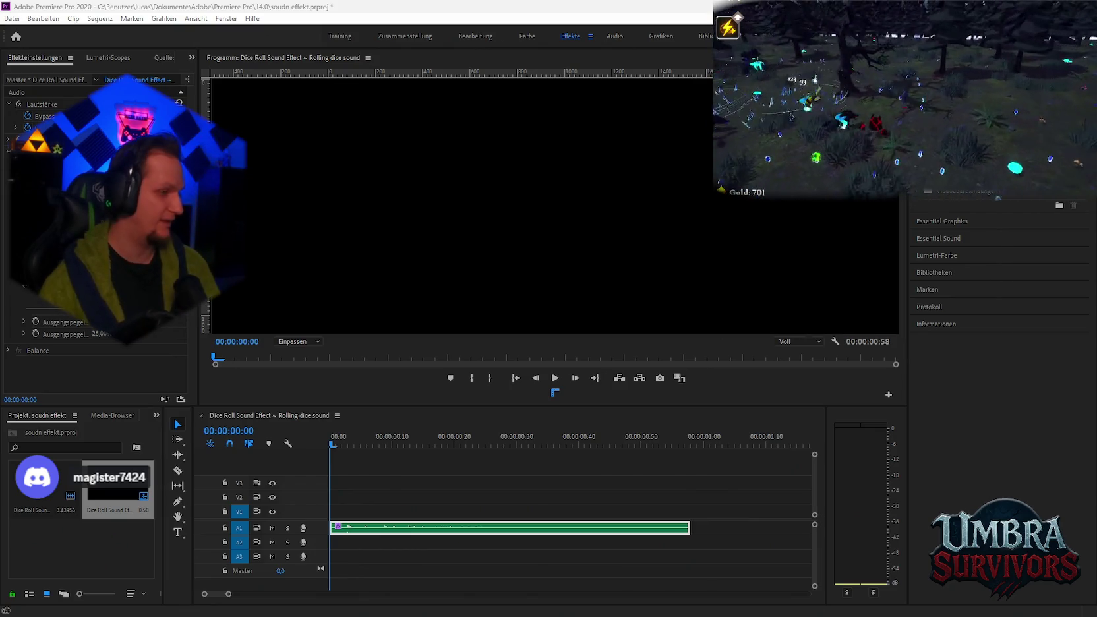
{"action": "mouse_move", "coordinate": [574, 616]}
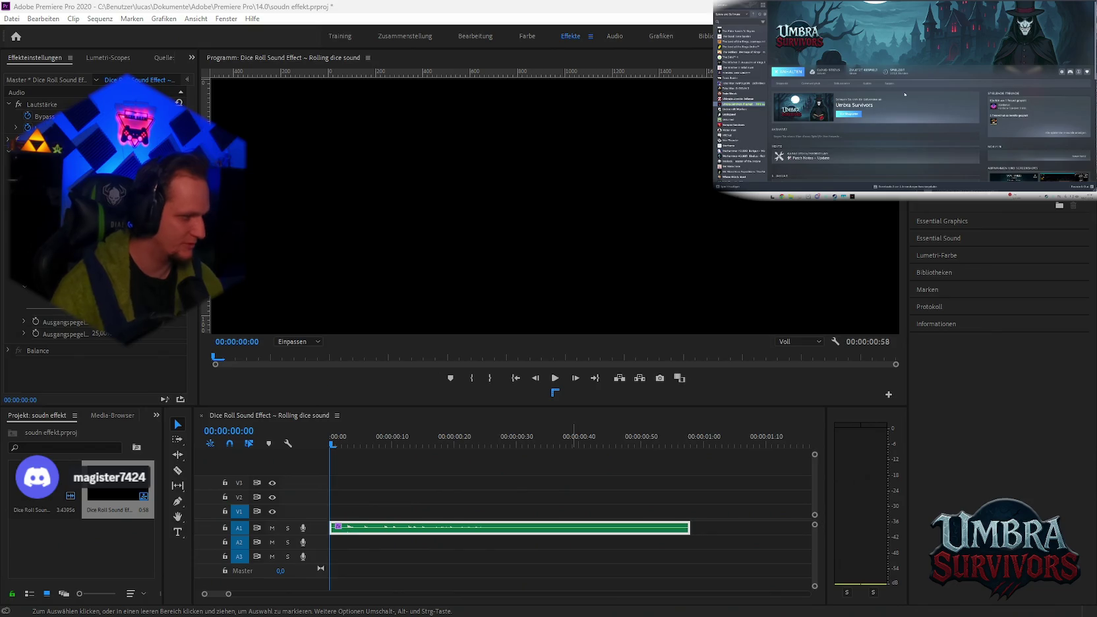
{"action": "key", "text": "alt+Tab"}
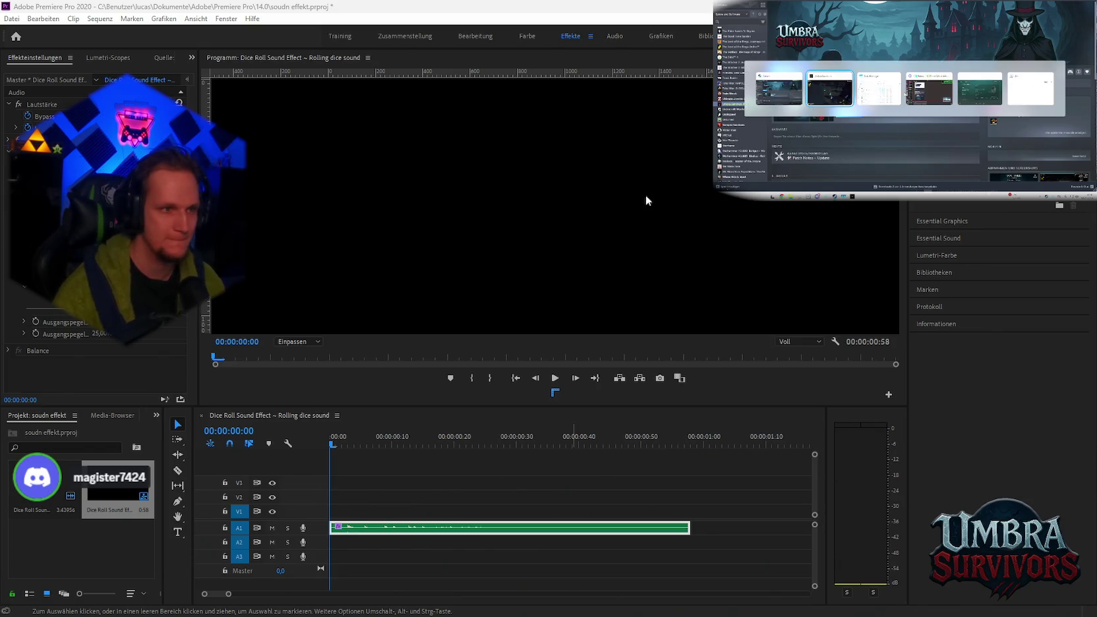
{"action": "key", "text": "alt+Tab"}
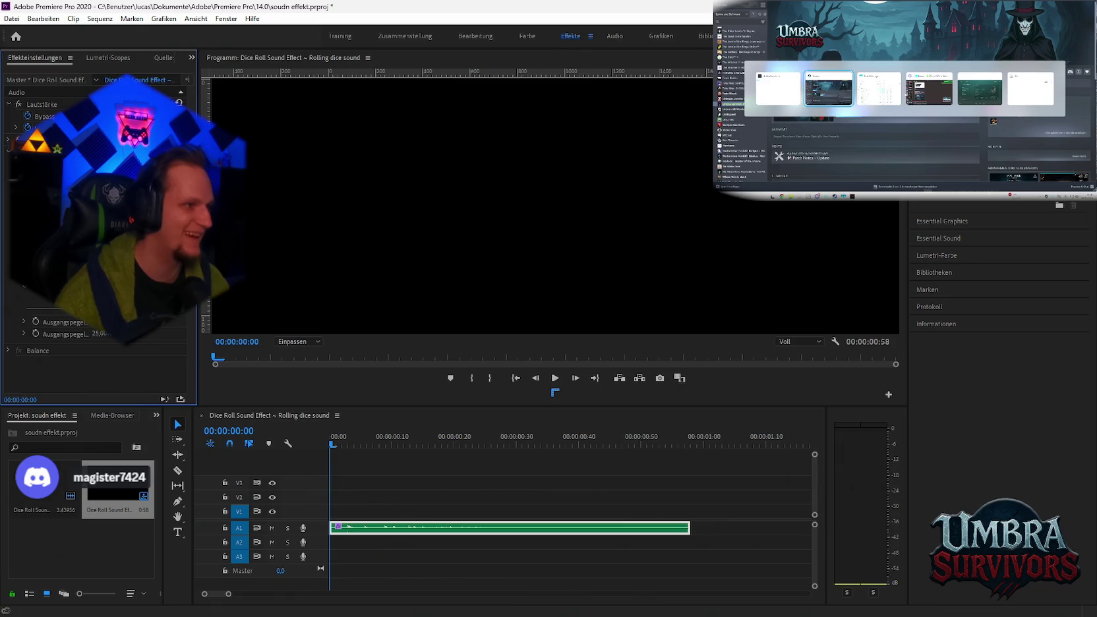
{"action": "key", "text": "alt+Tab"}
{"action": "key", "text": "alt+Tab"}
{"action": "key", "text": "alt+Tab"}
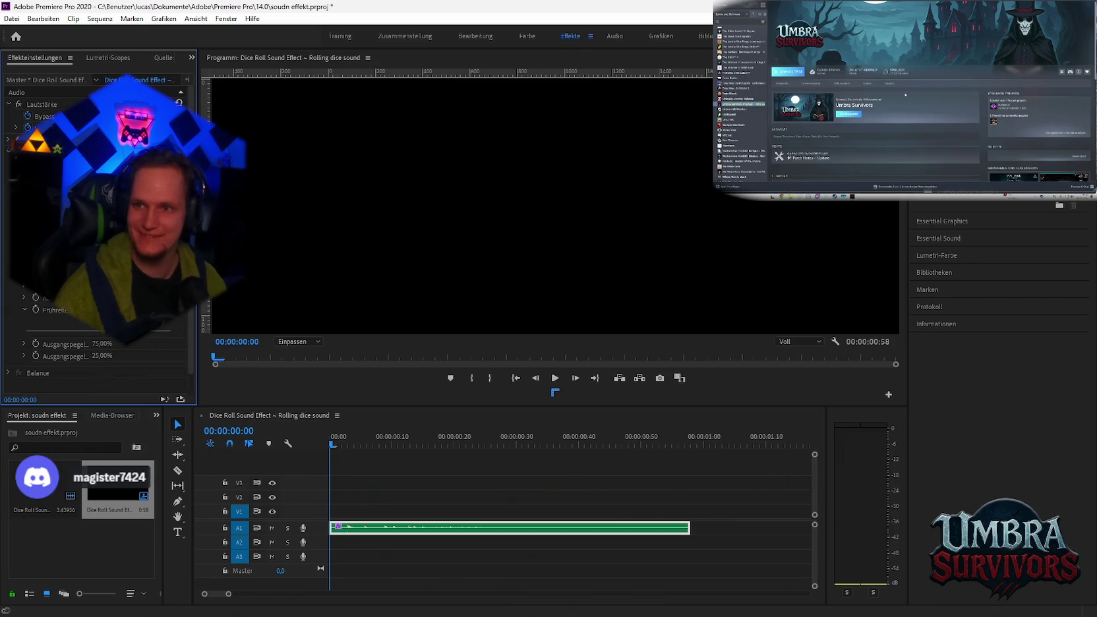
{"action": "key", "text": "alt+Tab"}
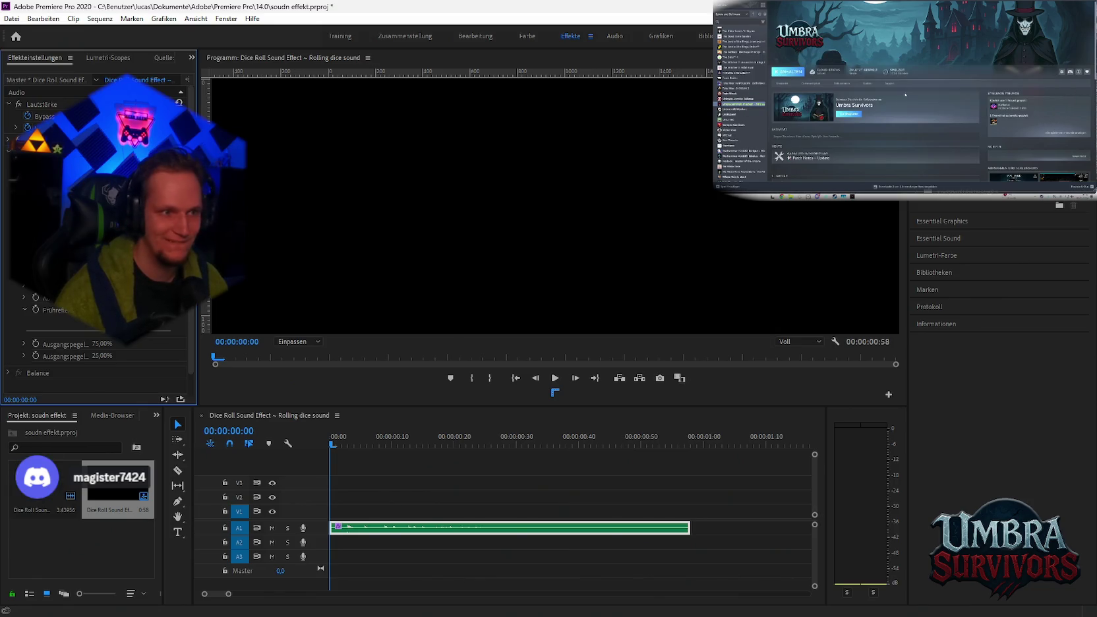
{"action": "key", "text": "alt+Tab"}
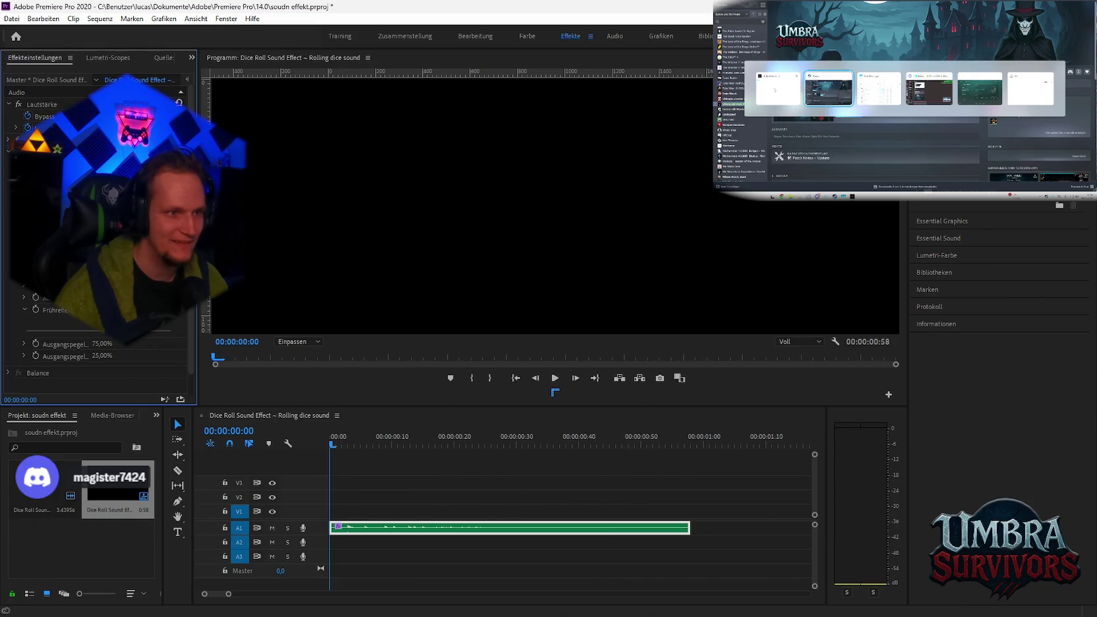
{"action": "key", "text": "space"}
{"action": "left_click", "coordinate": [328, 441]}
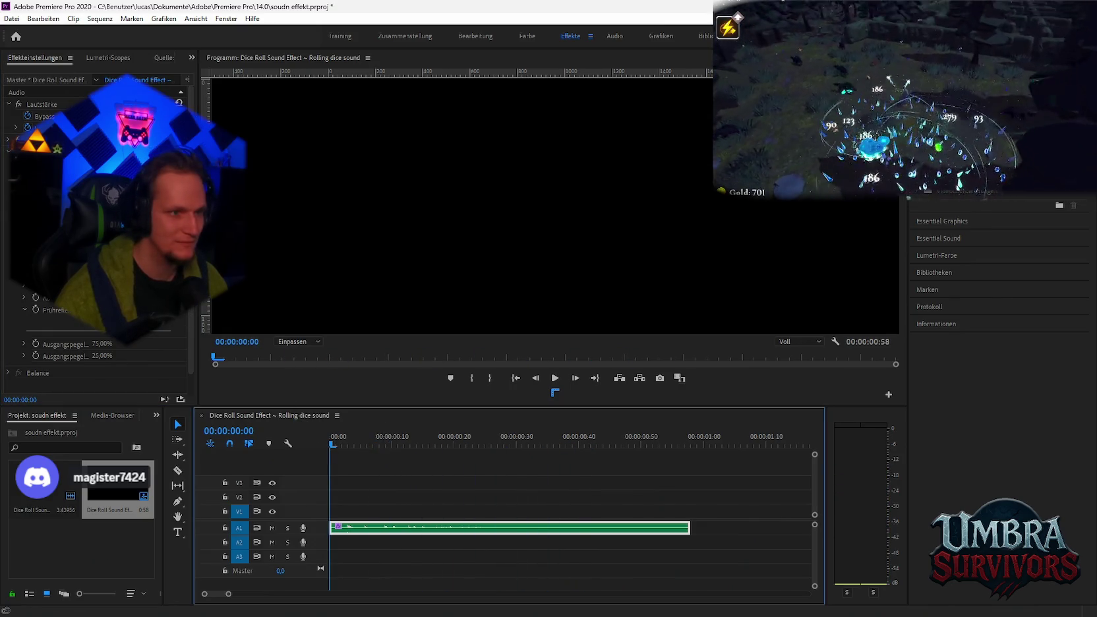
Step: Lower the Studio-Hall reverb's Streuung amount in Effect Controls
{"action": "left_click", "coordinate": [188, 313]}
{"action": "scroll", "coordinate": [99, 316], "scroll_direction": "up", "scroll_amount": 1}
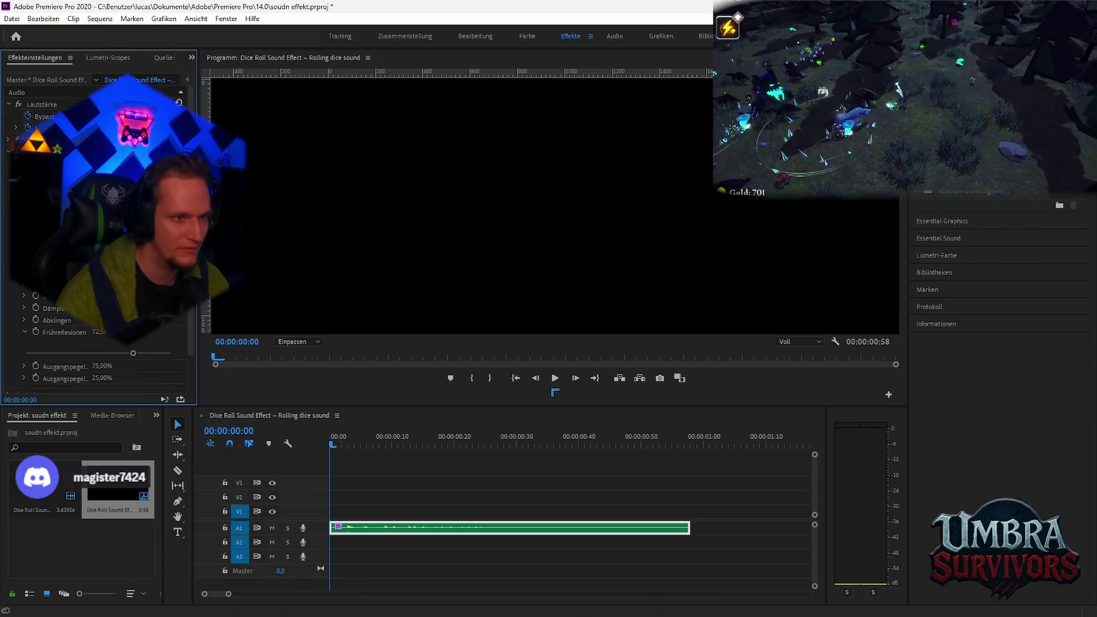
{"action": "scroll", "coordinate": [40, 296], "scroll_direction": "up", "scroll_amount": 1}
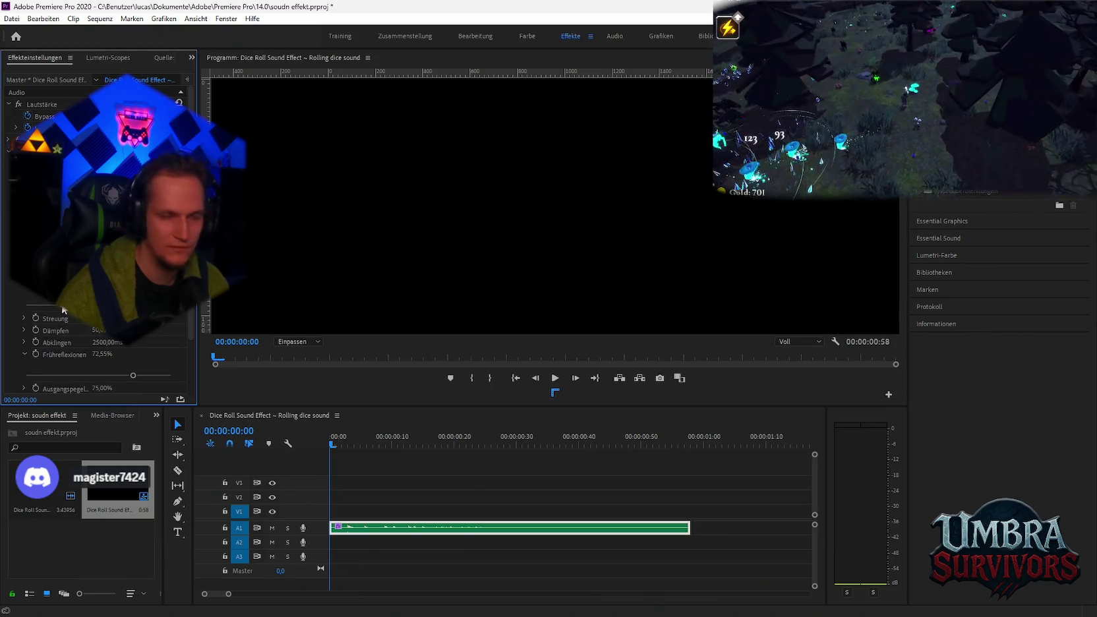
{"action": "left_click", "coordinate": [23, 316]}
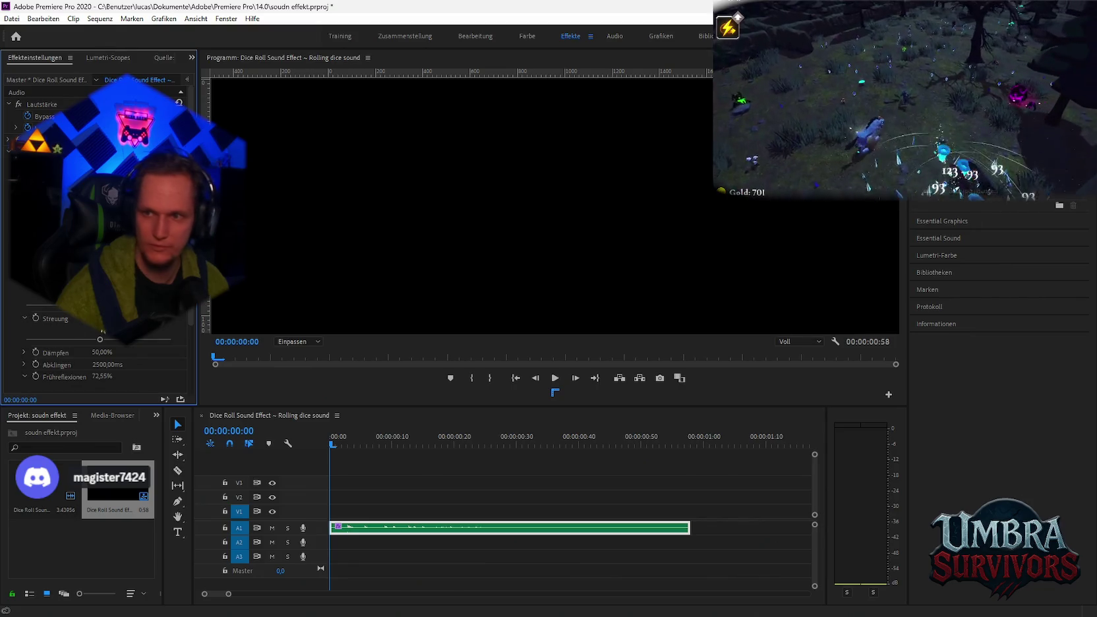
{"action": "left_click_drag", "start_coordinate": [148, 345], "coordinate": [132, 345]}
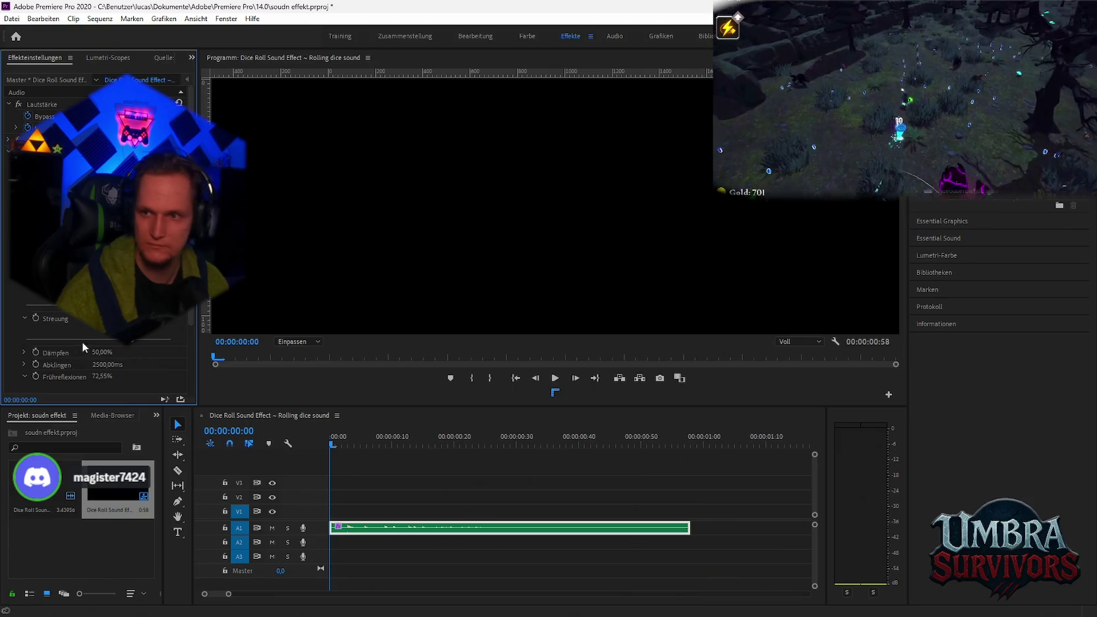
Step: Expand the Dämpfen and Abklingen settings under Studio-Hall
{"action": "left_click", "coordinate": [25, 353]}
{"action": "scroll", "coordinate": [40, 350], "scroll_direction": "down", "scroll_amount": 1}
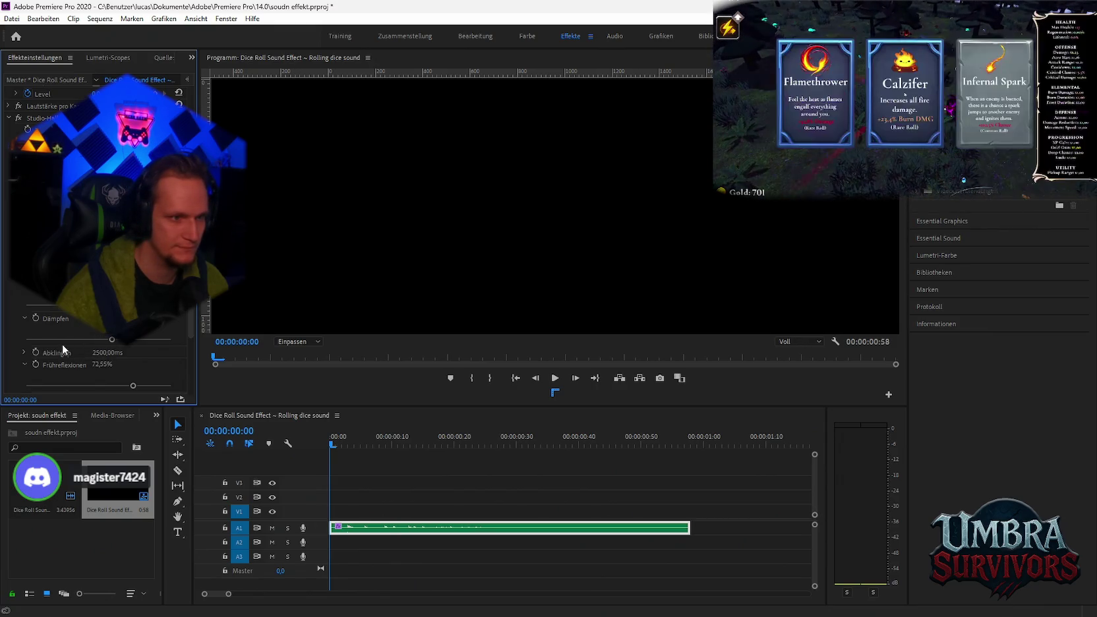
{"action": "left_click", "coordinate": [24, 353]}
{"action": "scroll", "coordinate": [73, 329], "scroll_direction": "down", "scroll_amount": 1}
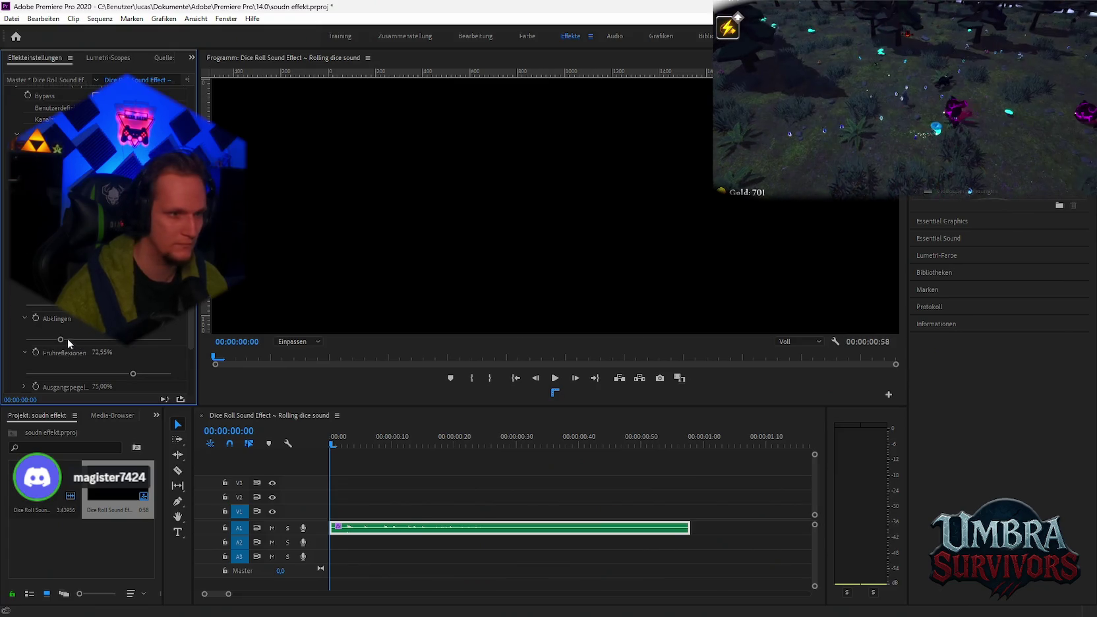
Step: Shorten the Studio-Hall reverb's Abklingen decay slightly
{"action": "left_click_drag", "start_coordinate": [62, 339], "coordinate": [56, 340]}
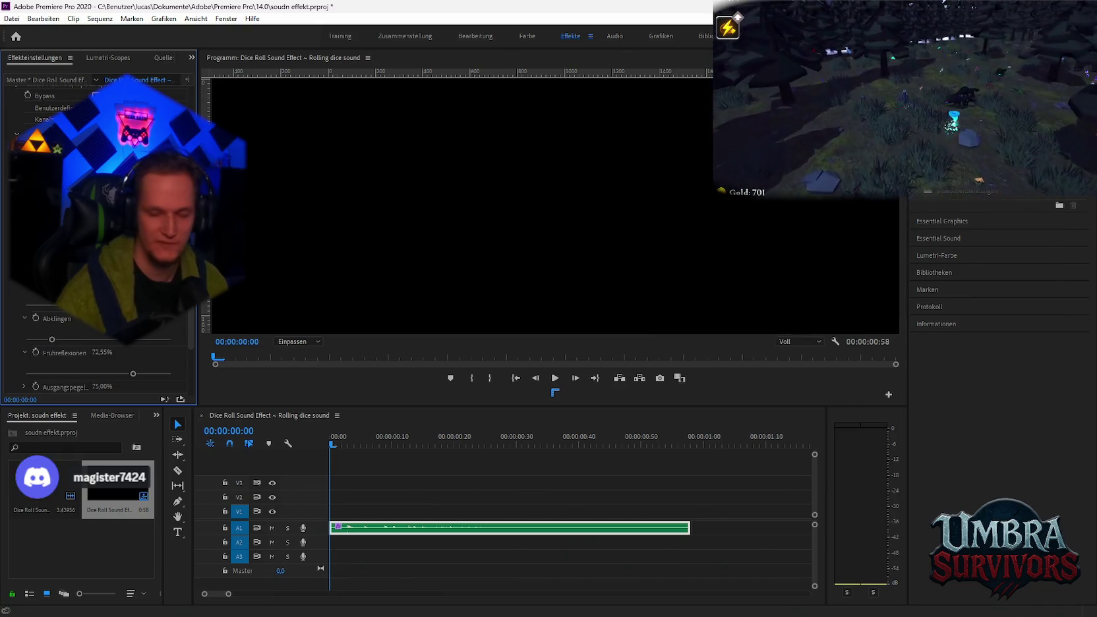
{"action": "scroll", "coordinate": [65, 311], "scroll_direction": "down", "scroll_amount": 1}
{"action": "scroll", "coordinate": [65, 311], "scroll_direction": "down", "scroll_amount": 1}
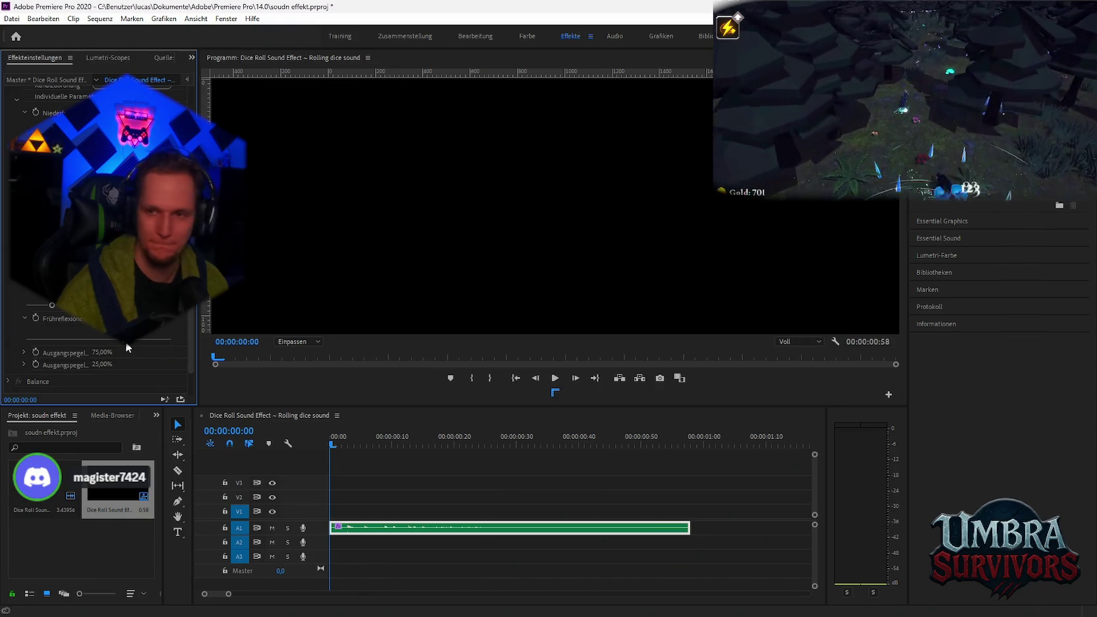
{"action": "scroll", "coordinate": [68, 315], "scroll_direction": "down", "scroll_amount": 1}
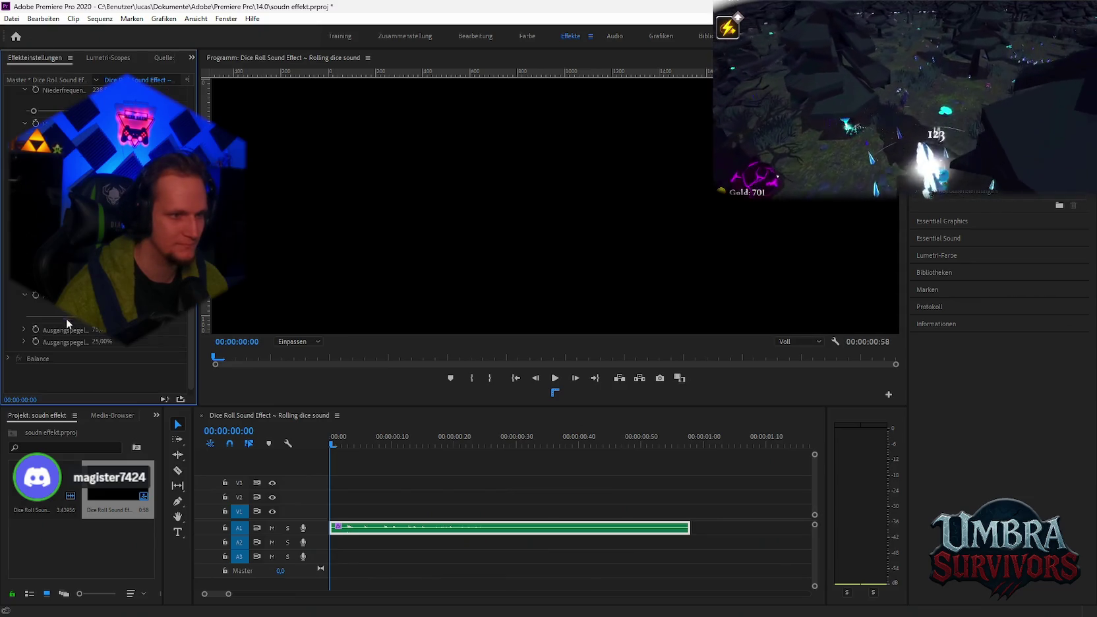
Step: Expand both Ausgangspegel output level settings and play the dice-roll sound to its end
{"action": "left_click", "coordinate": [24, 329]}
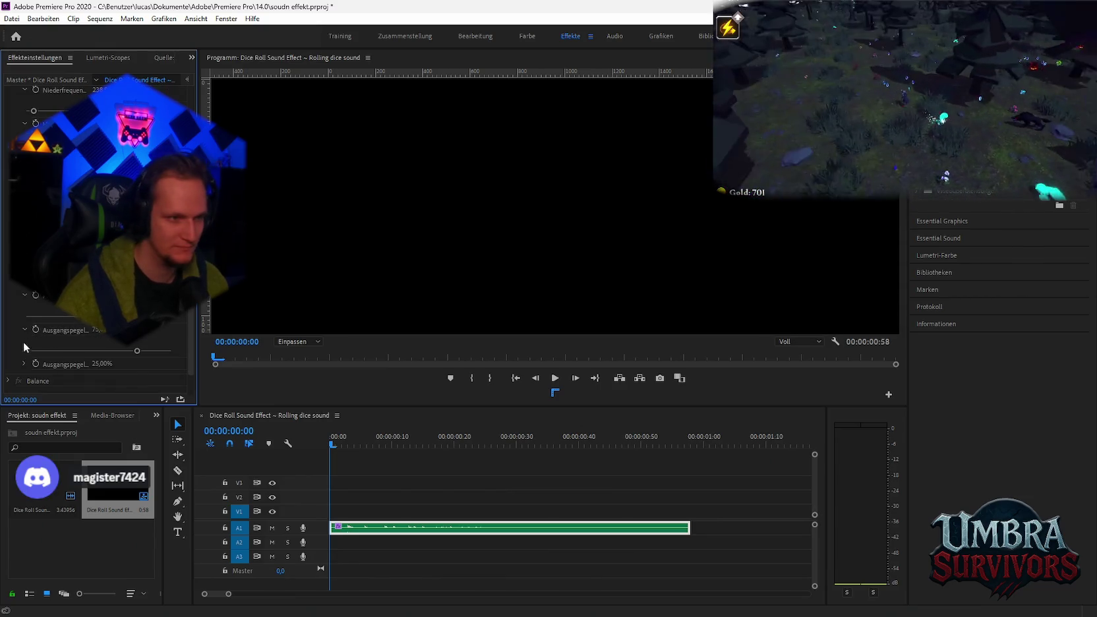
{"action": "scroll", "coordinate": [23, 340], "scroll_direction": "down", "scroll_amount": 1}
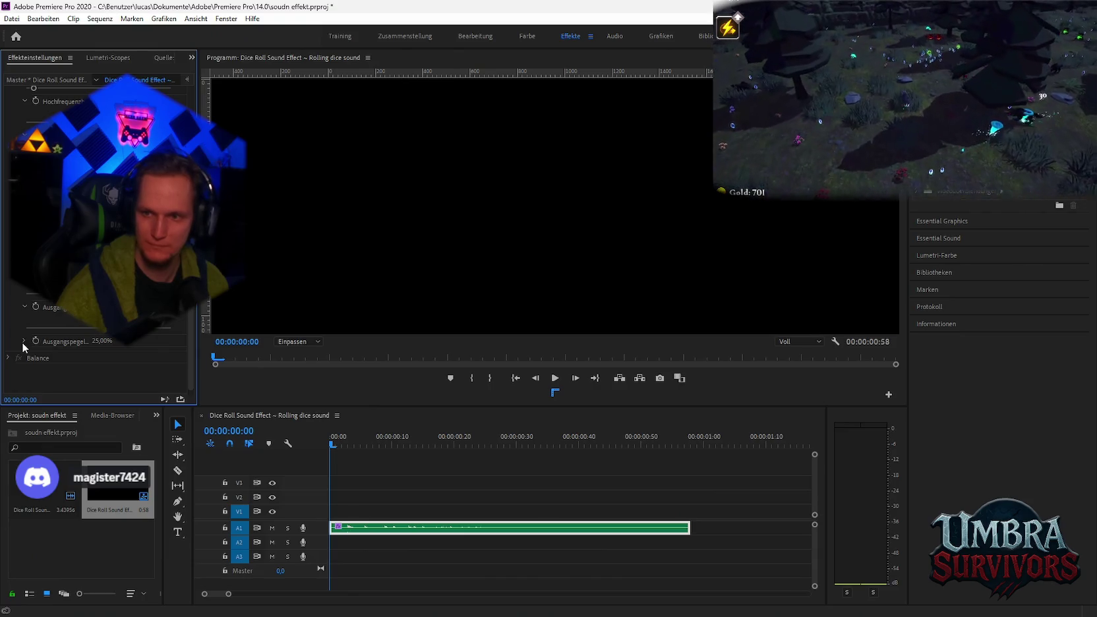
{"action": "left_click", "coordinate": [24, 341]}
{"action": "scroll", "coordinate": [51, 332], "scroll_direction": "down", "scroll_amount": 1}
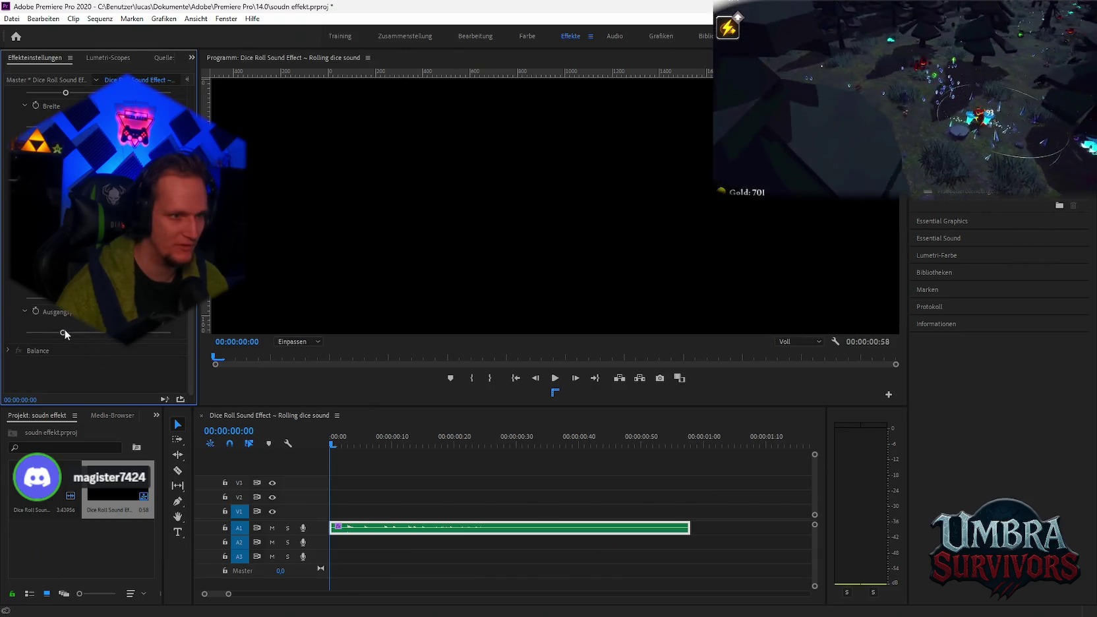
{"action": "key", "text": "space"}
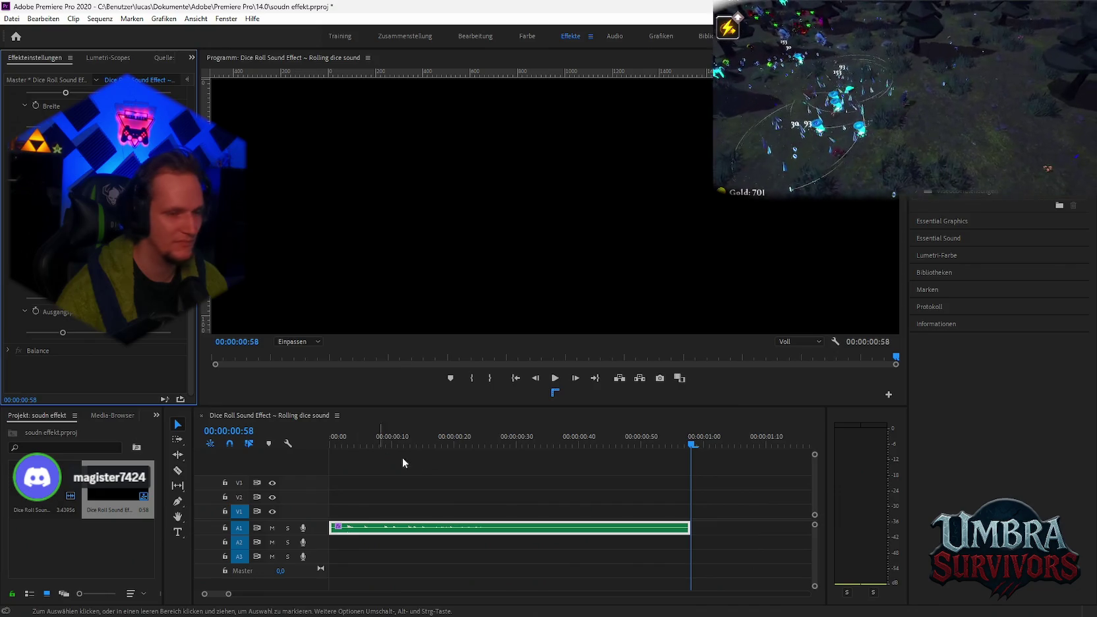
{"action": "left_click", "coordinate": [332, 440]}
{"action": "scroll", "coordinate": [96, 231], "scroll_direction": "up", "scroll_amount": 10}
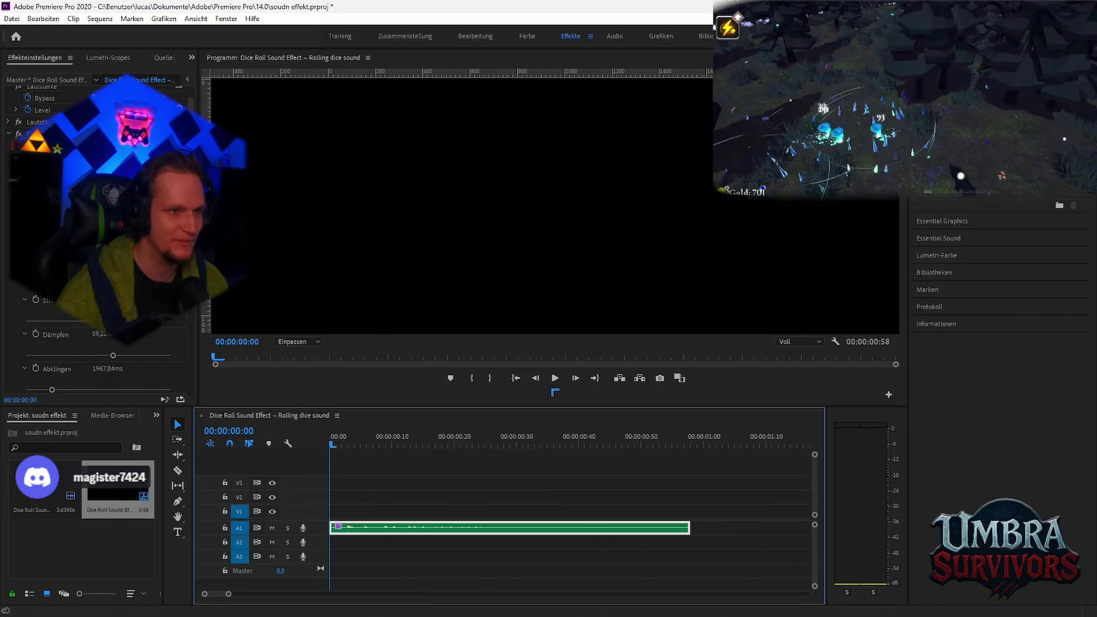
{"action": "key", "text": "space"}
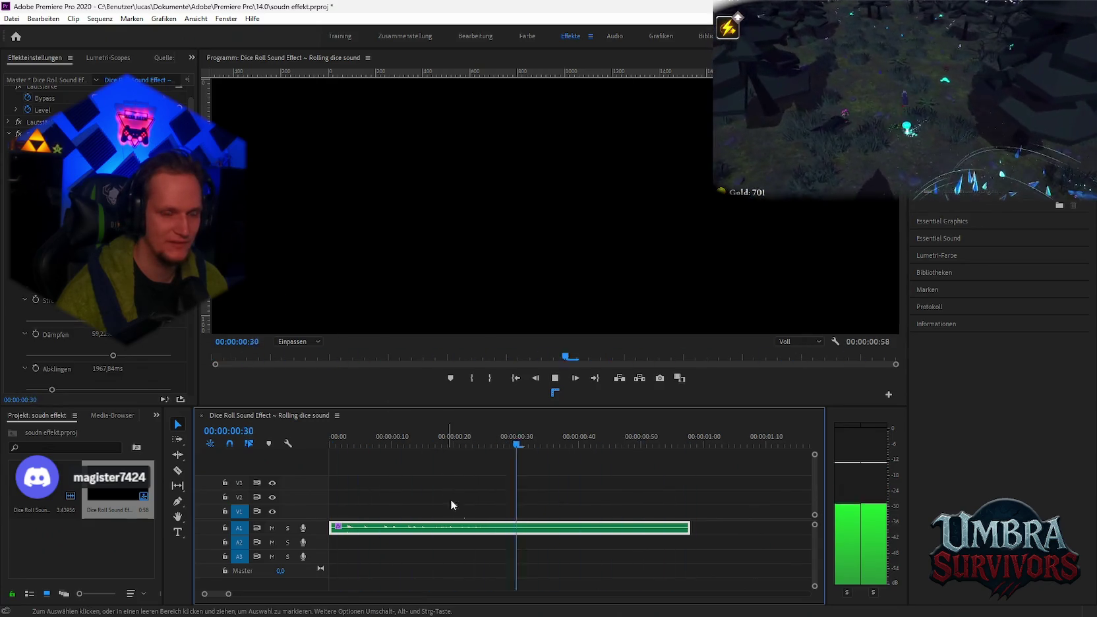
{"action": "key", "text": "space"}
{"action": "key", "text": "minus"}
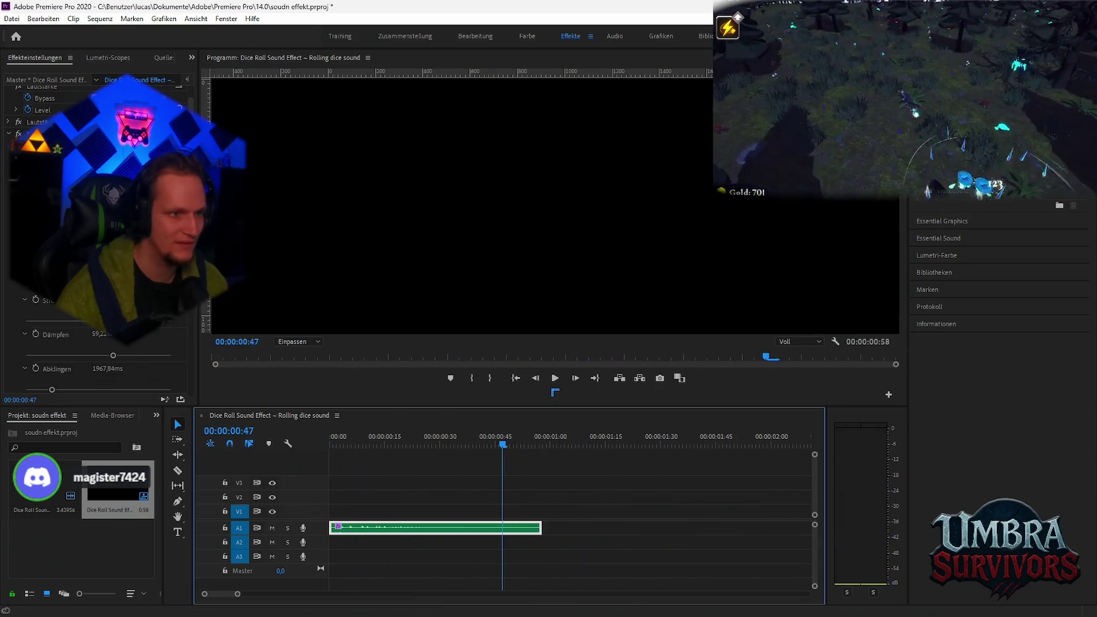
{"action": "left_click", "coordinate": [332, 444]}
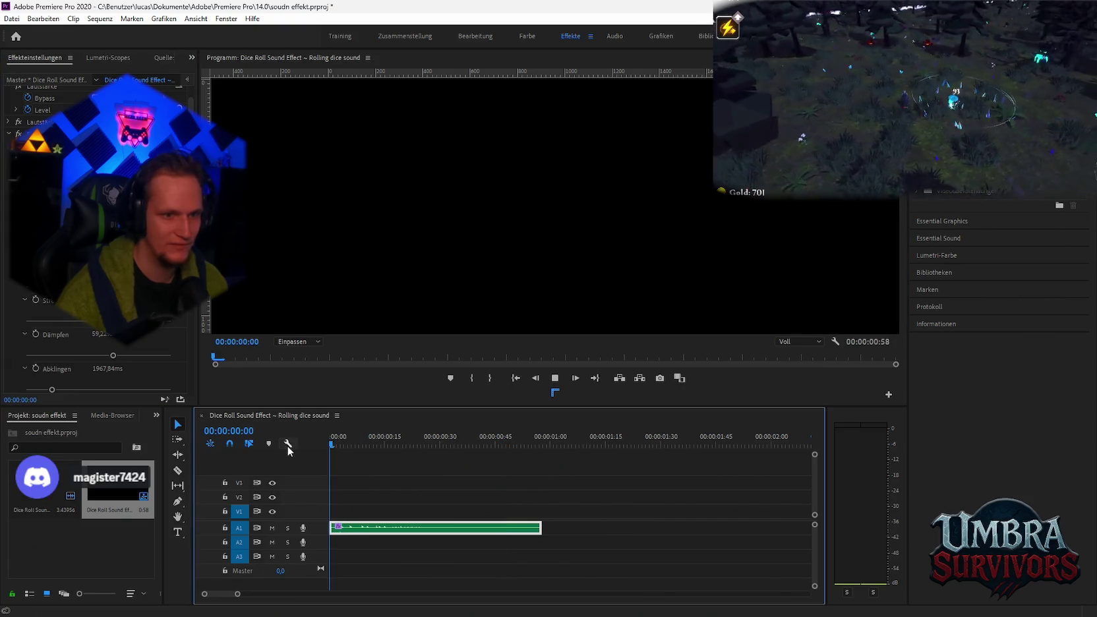
{"action": "key", "text": "space"}
{"action": "key", "text": "space"}
{"action": "key", "text": "ctrl+t"}
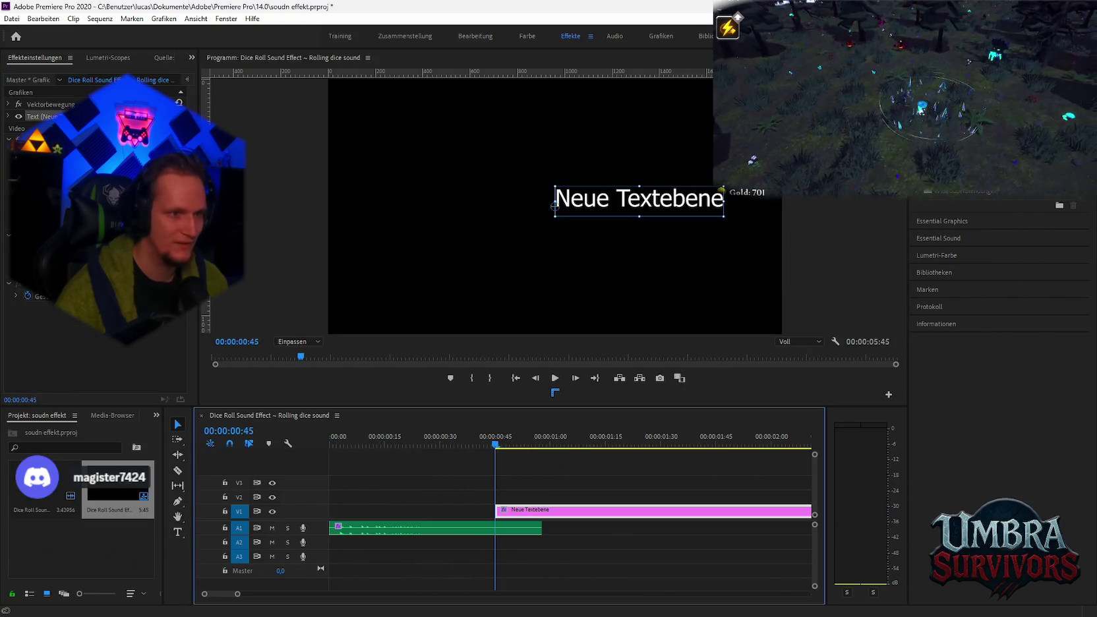
{"action": "key", "text": "Delete"}
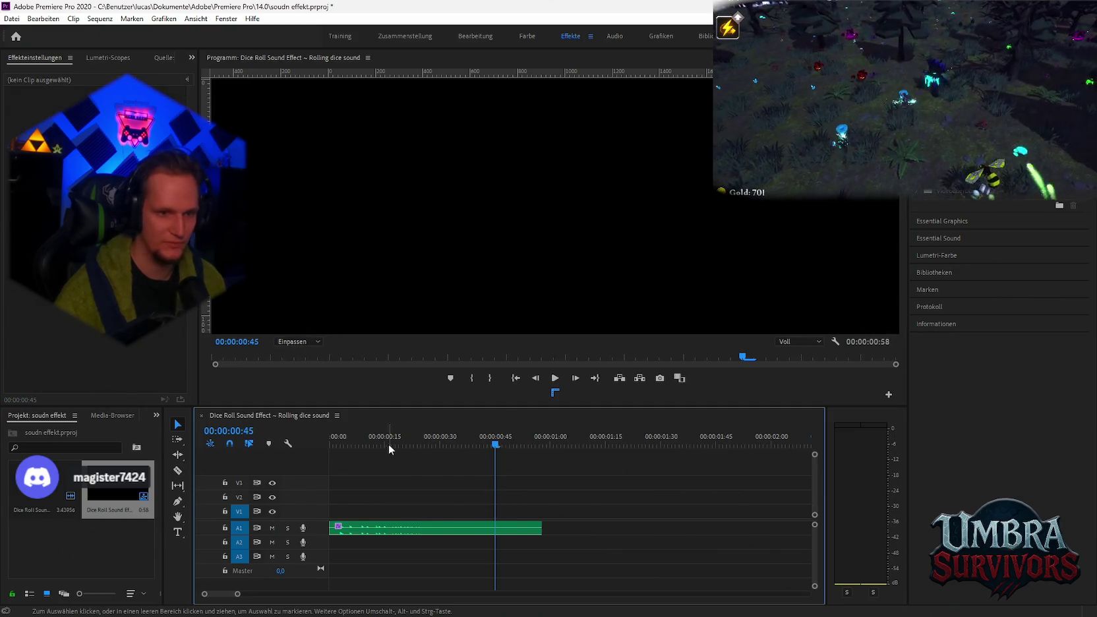
{"action": "left_click", "coordinate": [332, 443]}
{"action": "left_click", "coordinate": [429, 527]}
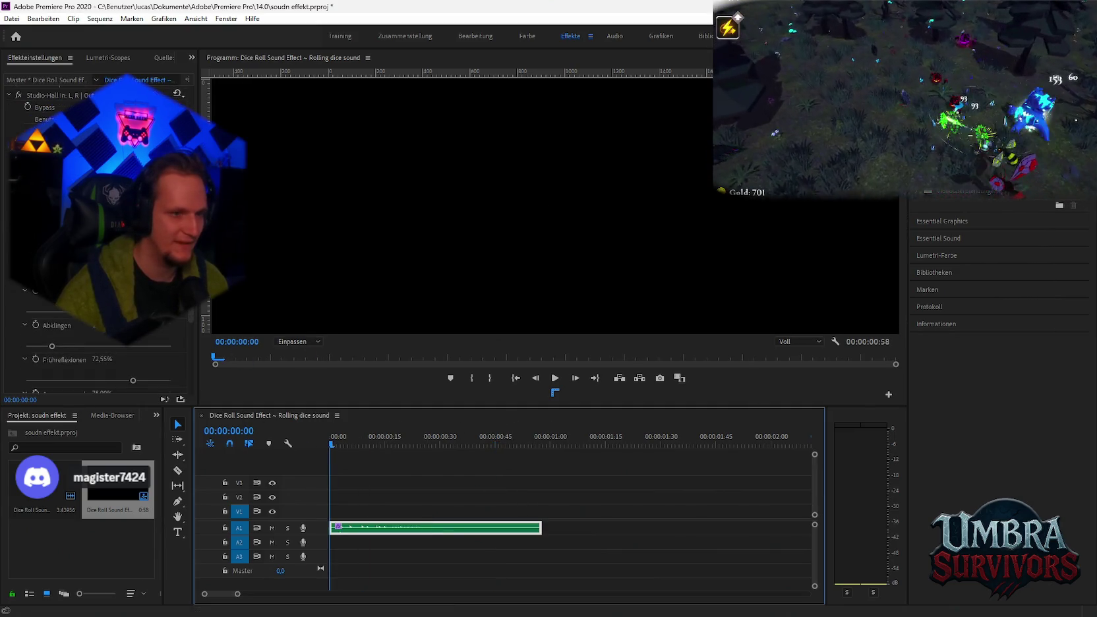
{"action": "scroll", "coordinate": [99, 264], "scroll_direction": "down", "scroll_amount": 1}
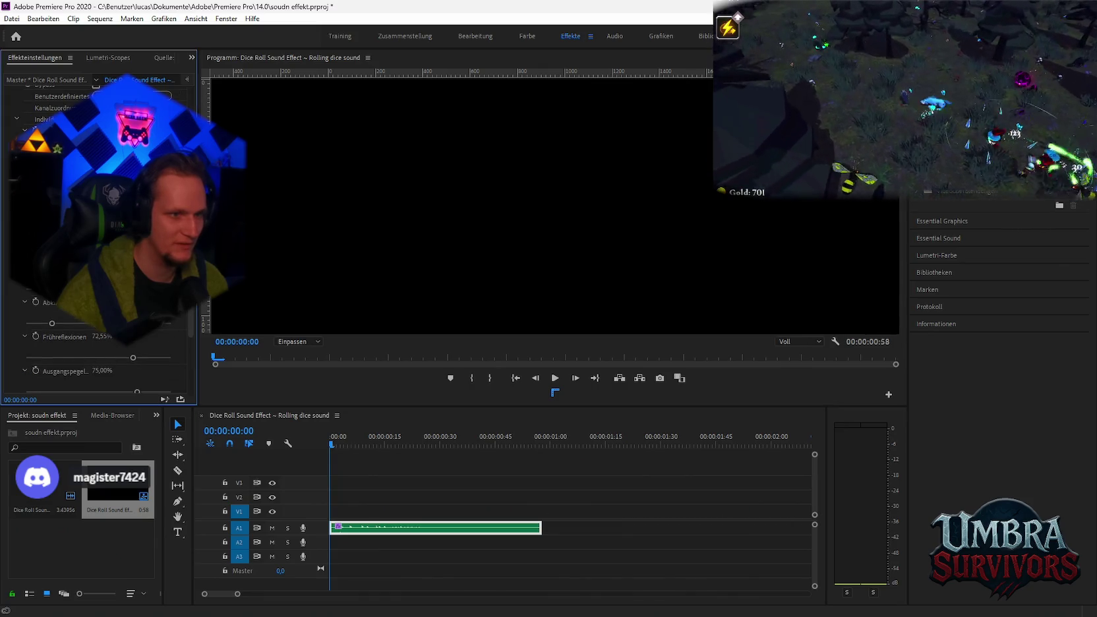
{"action": "key", "text": "space"}
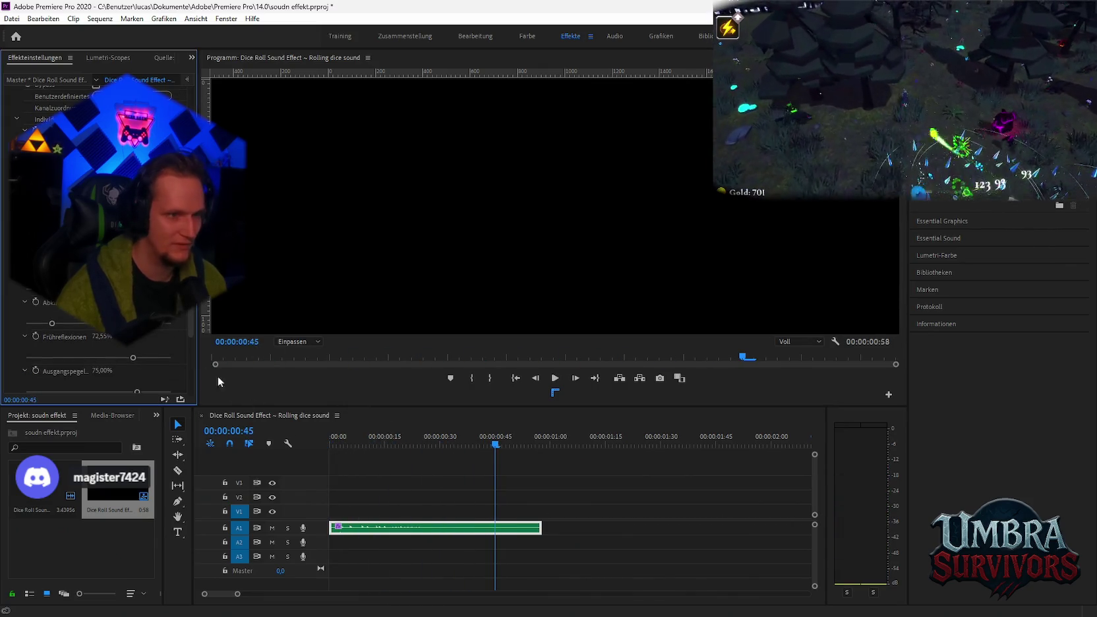
{"action": "left_click", "coordinate": [325, 439]}
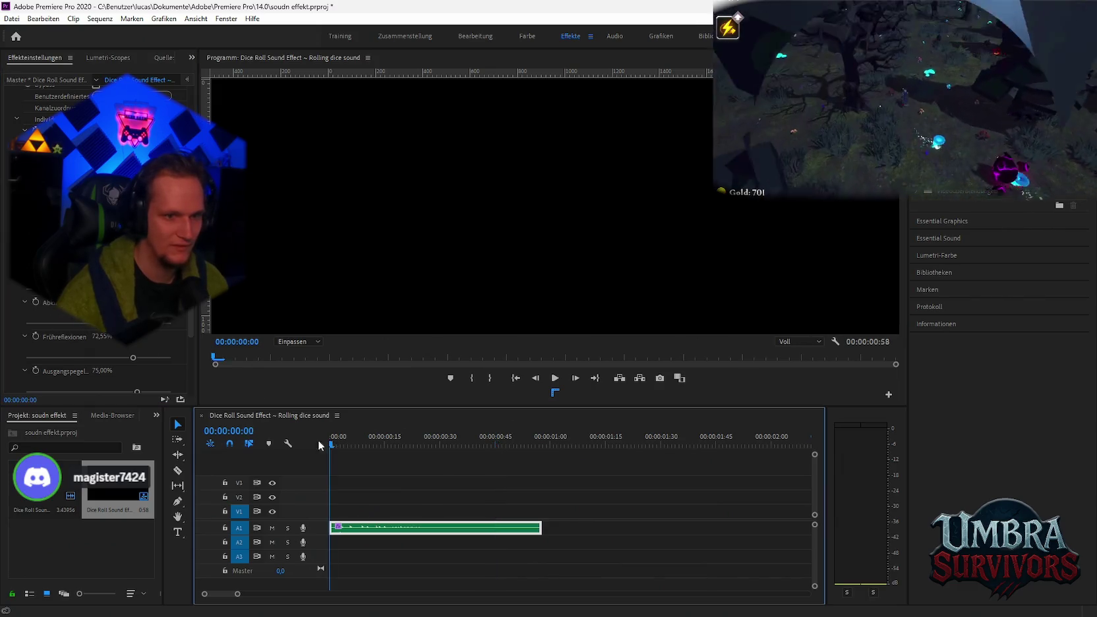
Step: Replay the lengthened dice clip from the start through 00:00:01:18, then zoom the timeline in
{"action": "key", "text": "space"}
{"action": "key", "text": "space"}
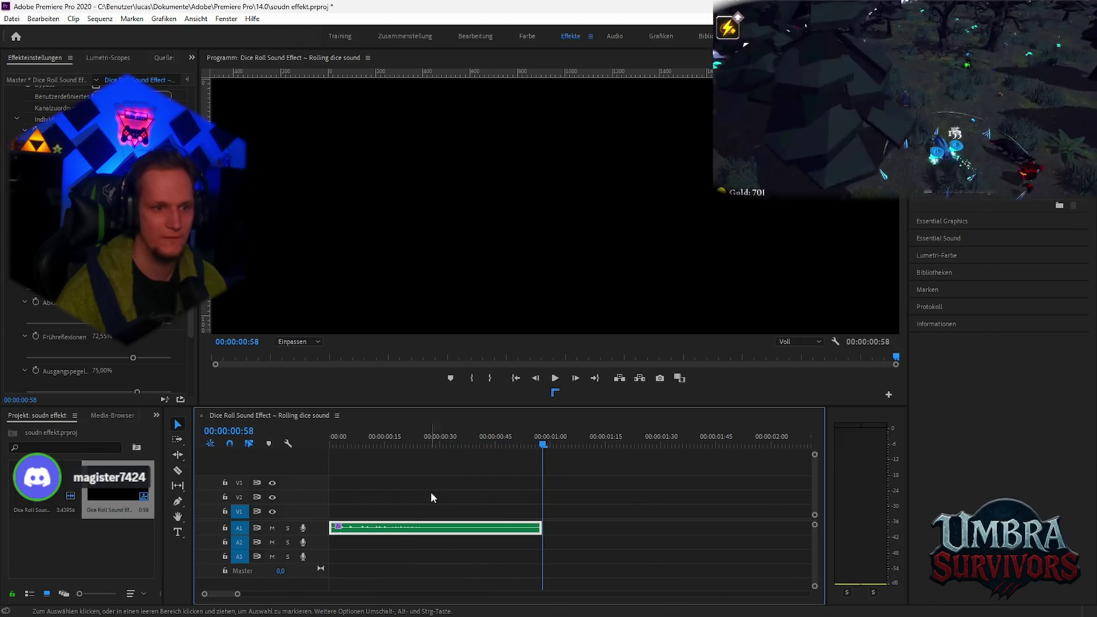
{"action": "key", "text": "space"}
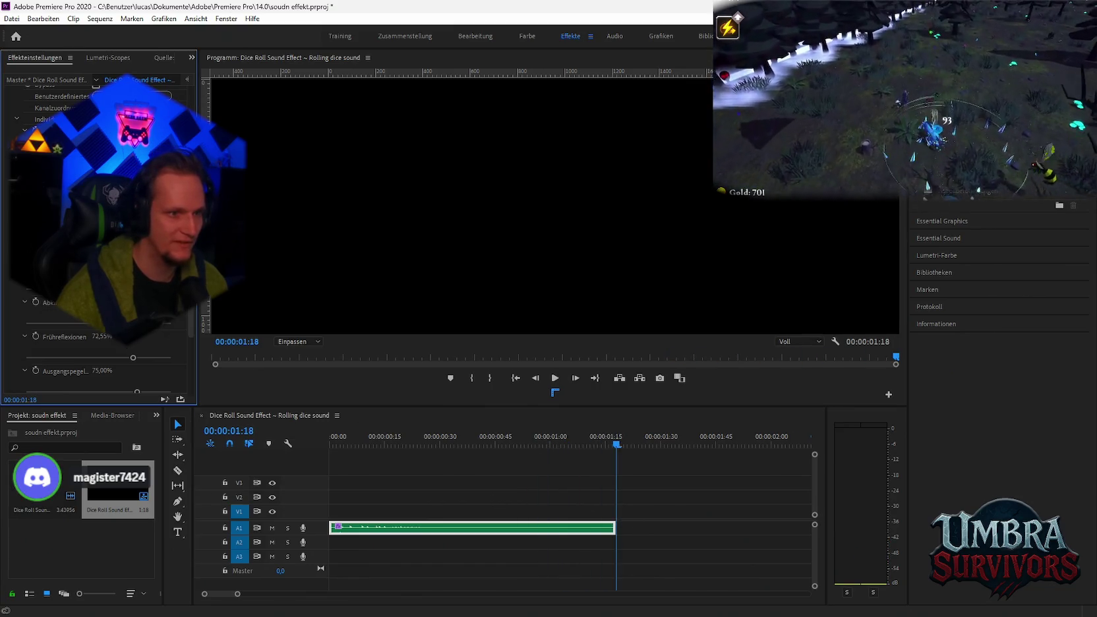
{"action": "key", "text": "Home"}
{"action": "key", "text": "space"}
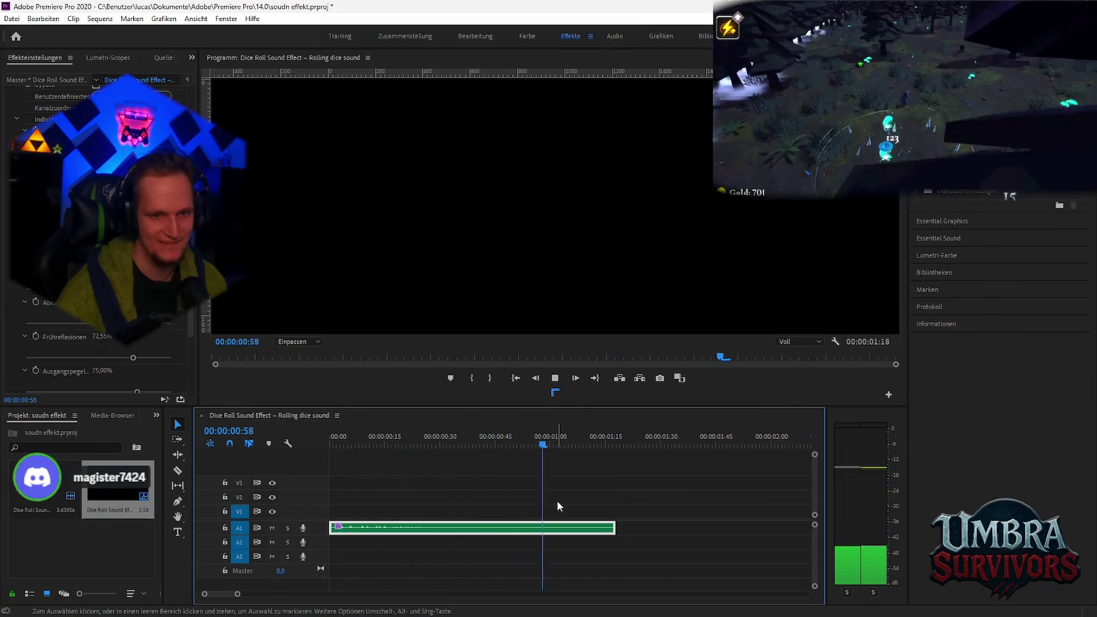
{"action": "key", "text": "equal"}
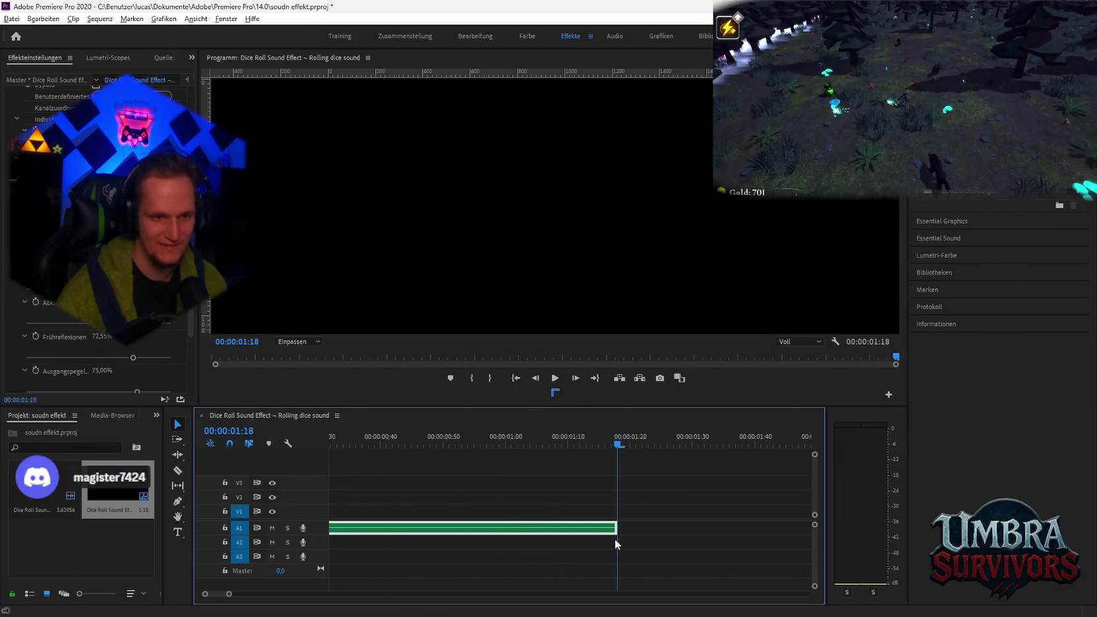
Step: Expand track A1 and pull the clip's ending volume down into a fade-out, then preview it
{"action": "double_click", "coordinate": [320, 533]}
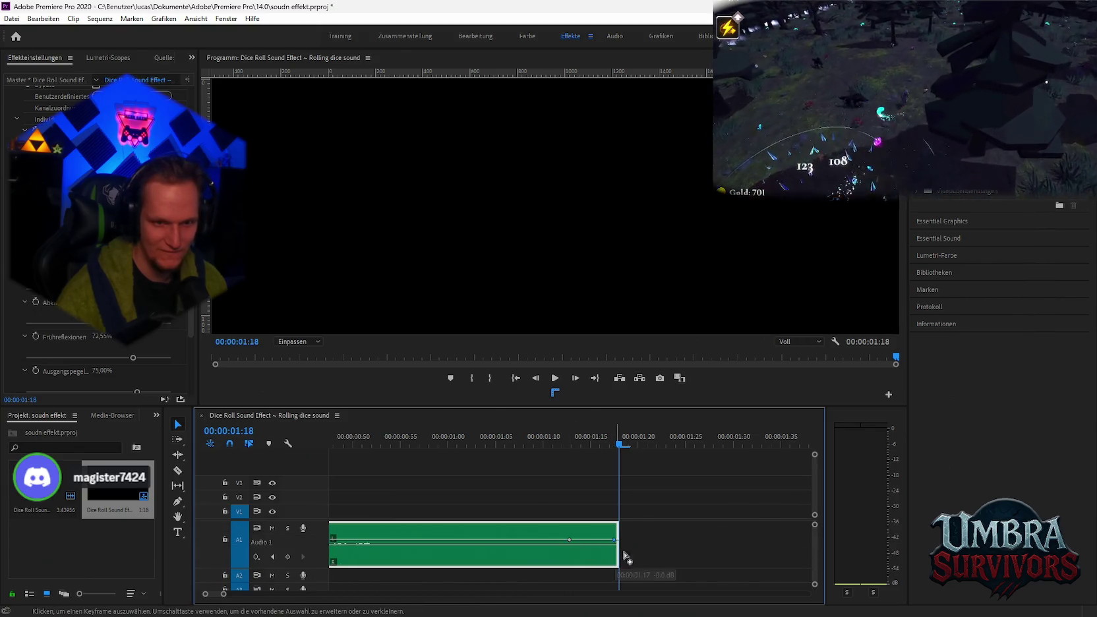
{"action": "left_click_drag", "start_coordinate": [611, 542], "coordinate": [617, 563]}
{"action": "key", "text": "space"}
{"action": "key", "text": "equal"}
{"action": "key", "text": "minus"}
{"action": "key", "text": "minus"}
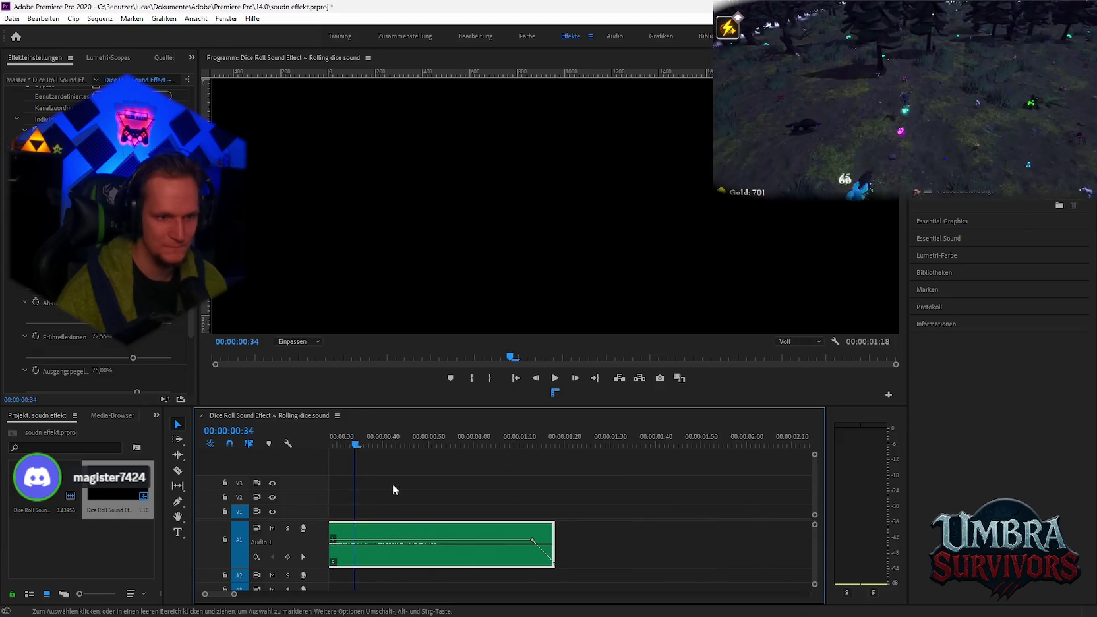
{"action": "key", "text": "space"}
{"action": "left_click", "coordinate": [345, 442]}
{"action": "key", "text": "space"}
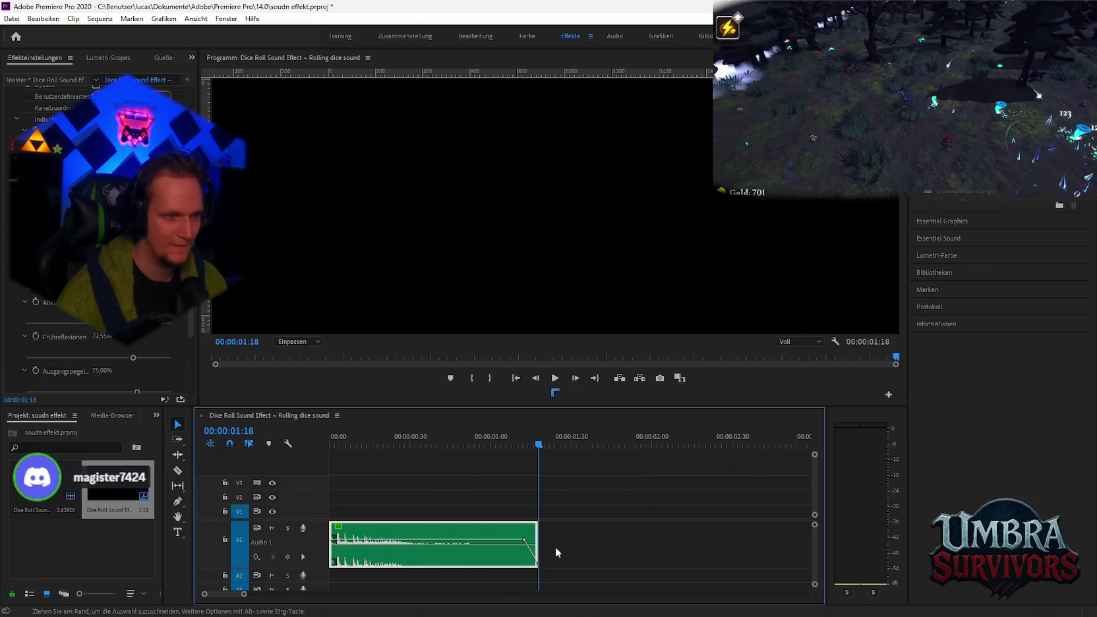
Step: Add a volume keyframe before the fade, lower the final keyframe further, and replay
{"action": "left_click", "coordinate": [485, 544], "text": "ctrl"}
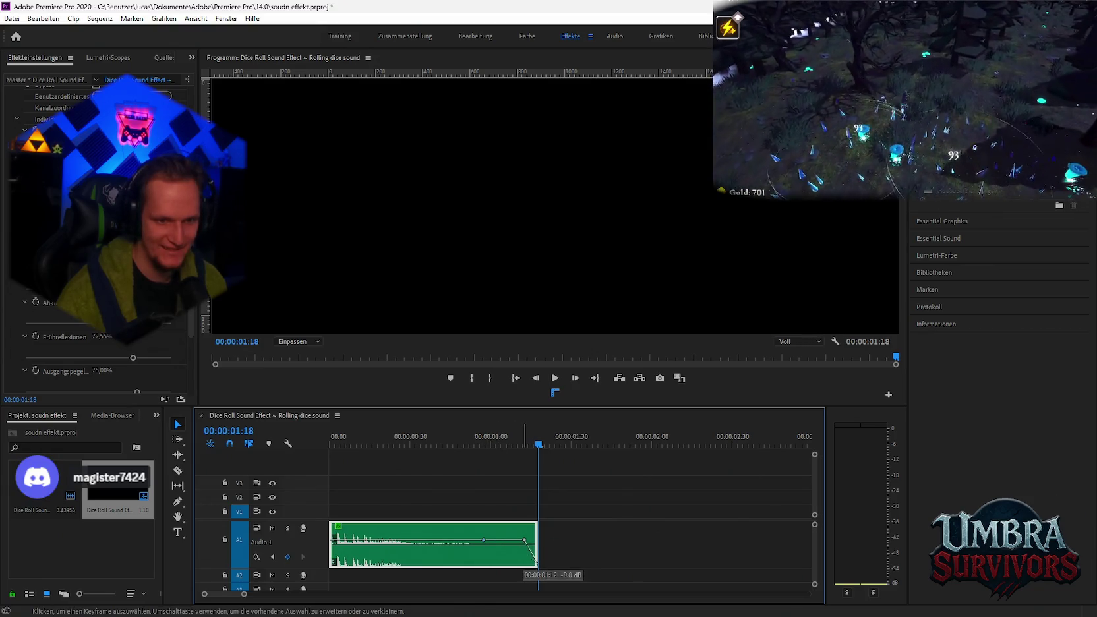
{"action": "left_click_drag", "start_coordinate": [525, 540], "coordinate": [516, 551]}
{"action": "key", "text": "space"}
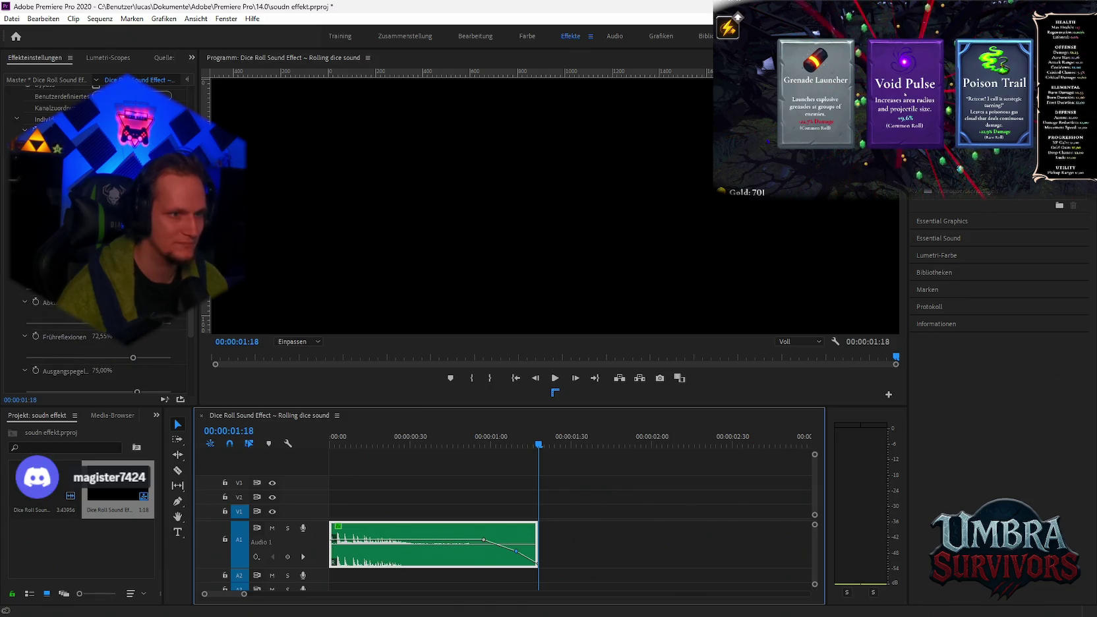
{"action": "left_click", "coordinate": [99, 313]}
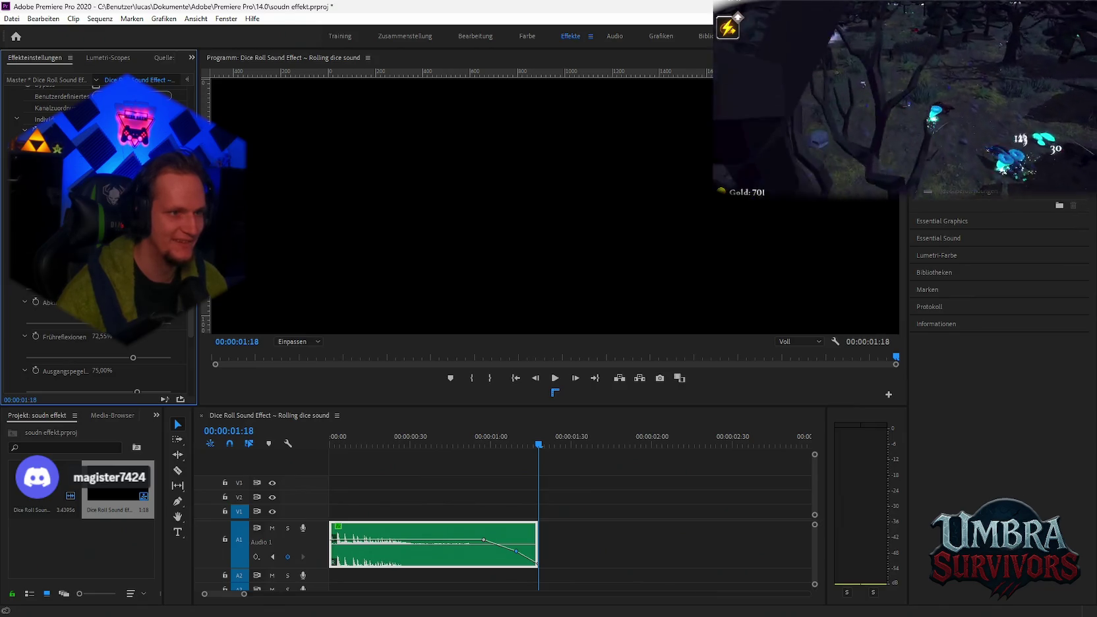
{"action": "left_click", "coordinate": [277, 448]}
{"action": "key", "text": "space"}
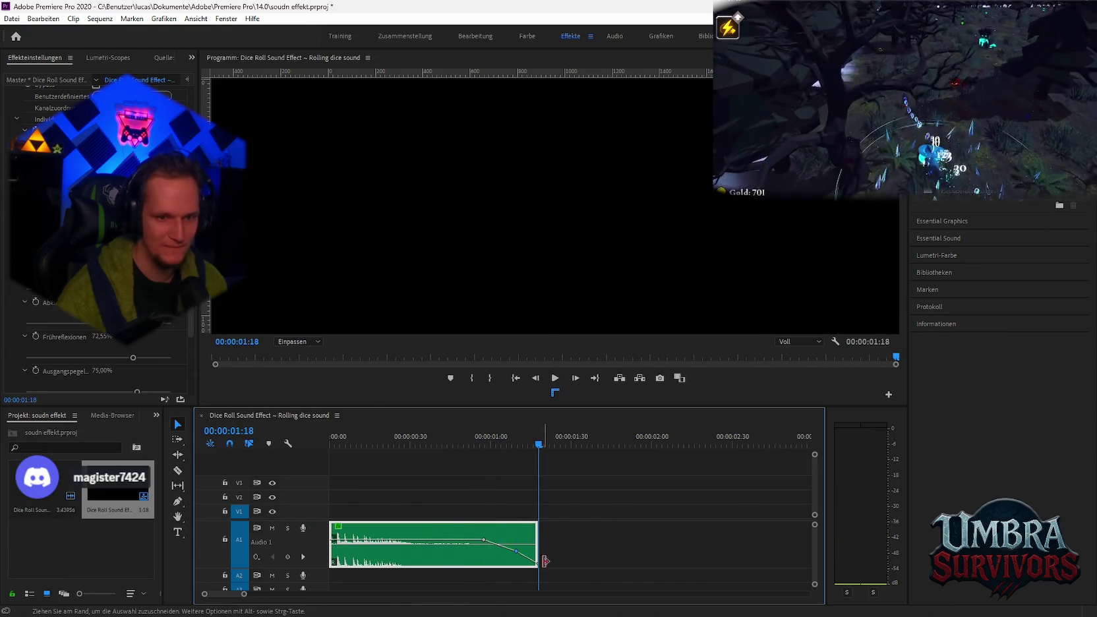
Step: Add an earlier volume keyframe and lower the later ones to lengthen the fade-out
{"action": "left_click", "coordinate": [452, 541], "text": "ctrl"}
{"action": "left_click_drag", "start_coordinate": [485, 540], "coordinate": [515, 556]}
{"action": "key", "text": "space"}
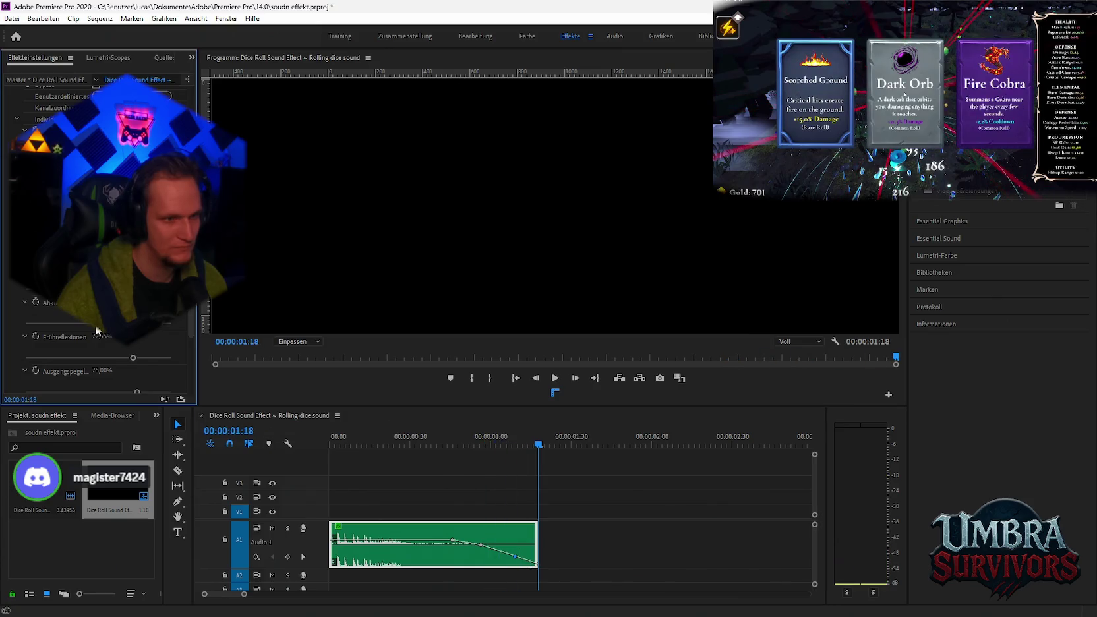
{"action": "left_click", "coordinate": [344, 449]}
{"action": "key", "text": "space"}
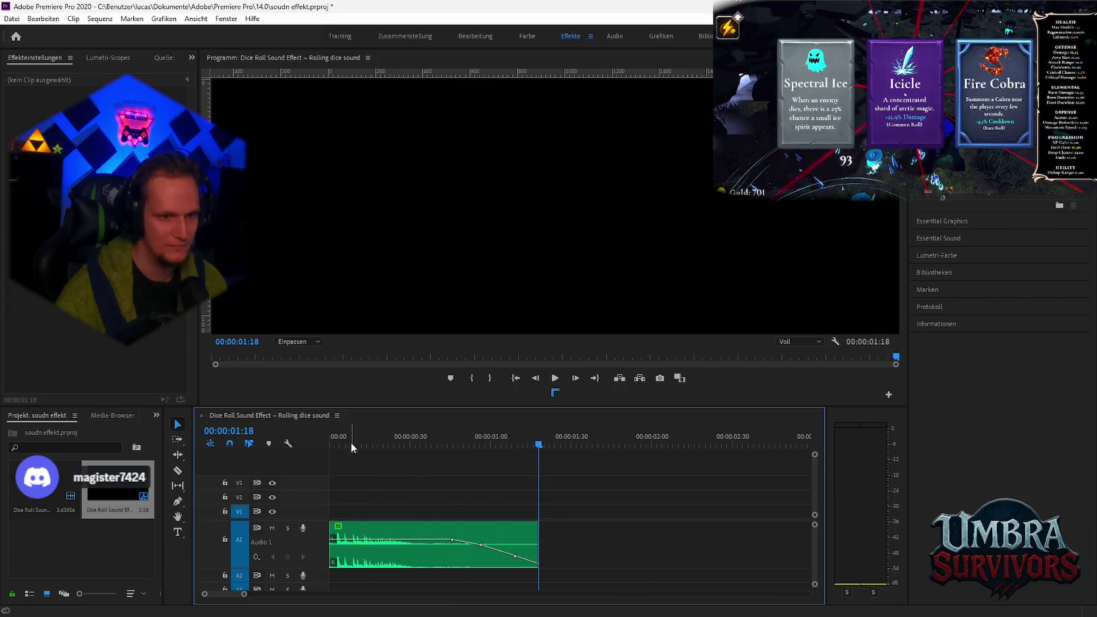
Step: Try maxing the first output level, undo it, and set that level lower instead
{"action": "left_click", "coordinate": [356, 537]}
{"action": "scroll", "coordinate": [133, 341], "scroll_direction": "down", "scroll_amount": 5}
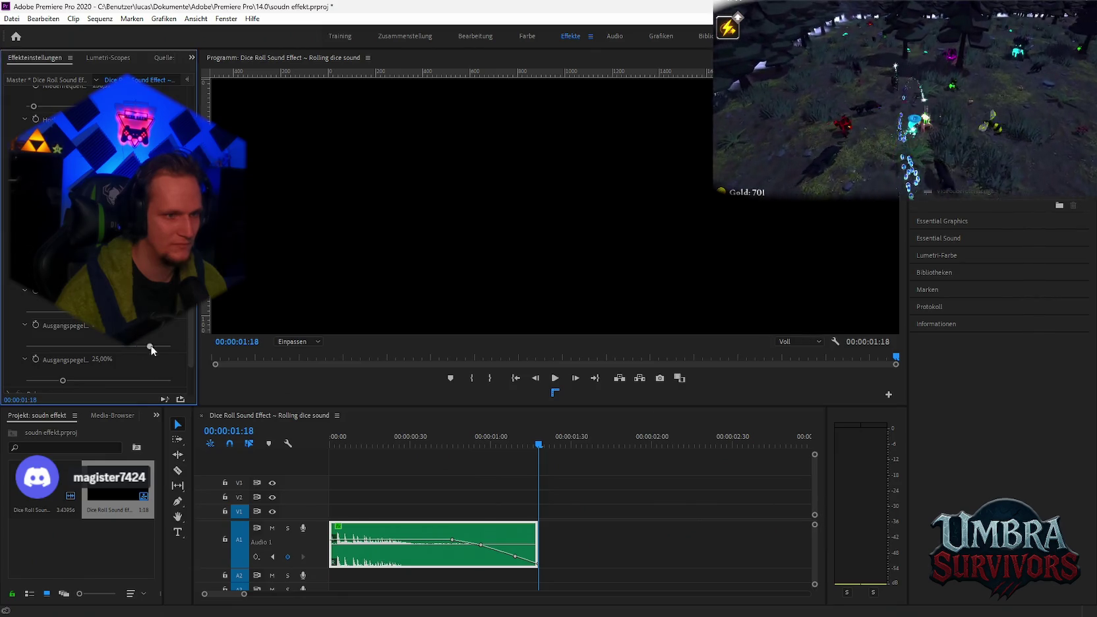
{"action": "left_click_drag", "start_coordinate": [148, 345], "coordinate": [177, 345]}
{"action": "key", "text": "space"}
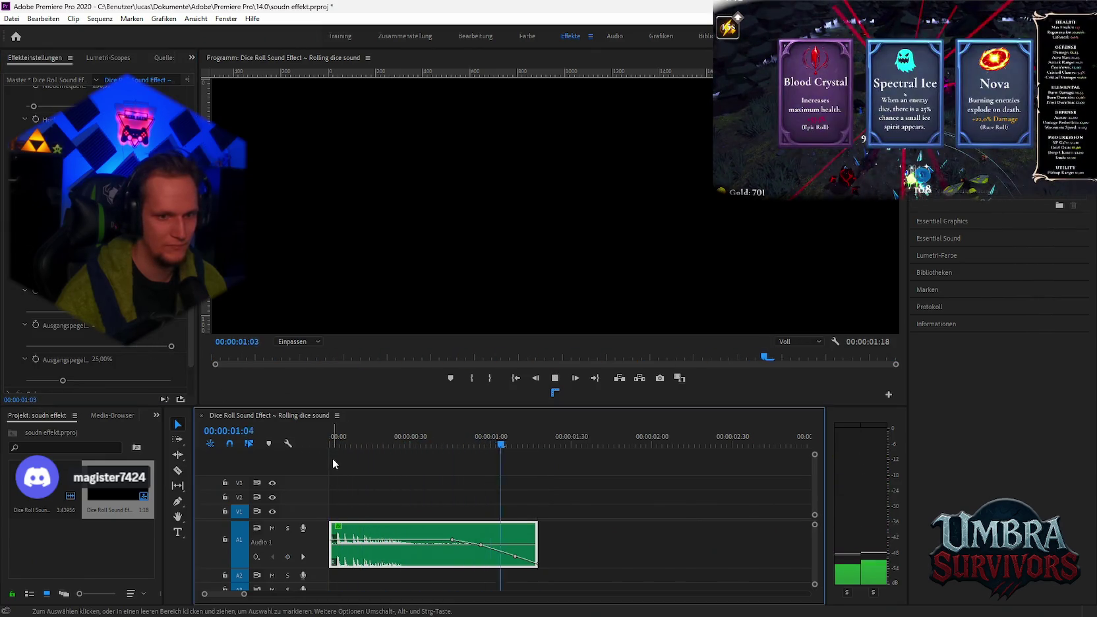
{"action": "key", "text": "ctrl+z"}
{"action": "left_click", "coordinate": [72, 376]}
{"action": "key", "text": "space"}
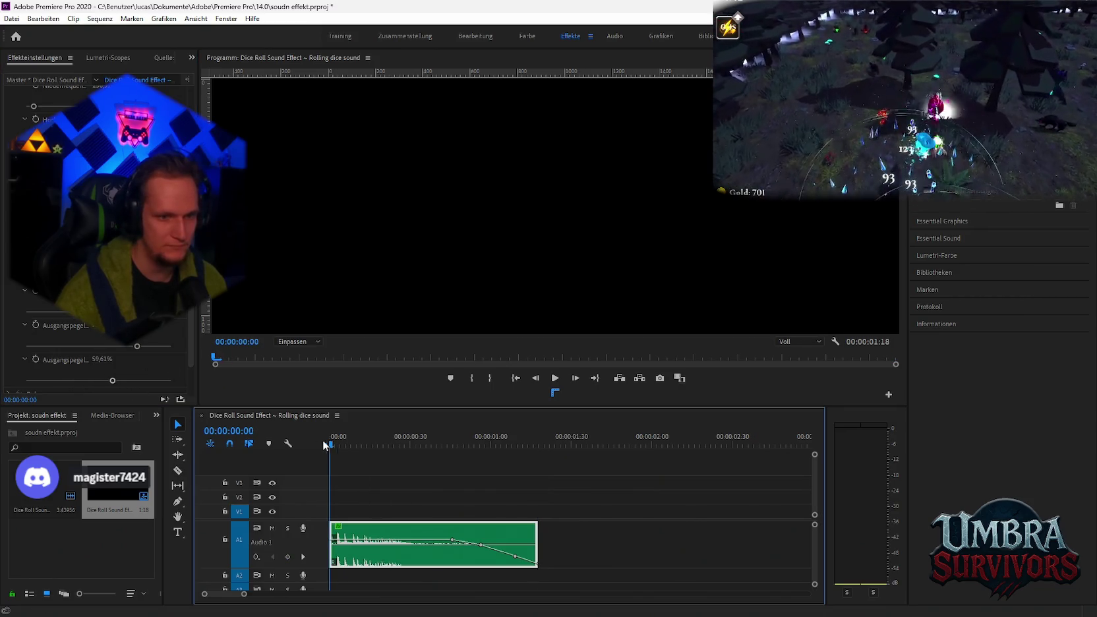
Step: Lower the second Ausgangspegel to about 9% and replay the quieter sound
{"action": "left_click", "coordinate": [322, 455]}
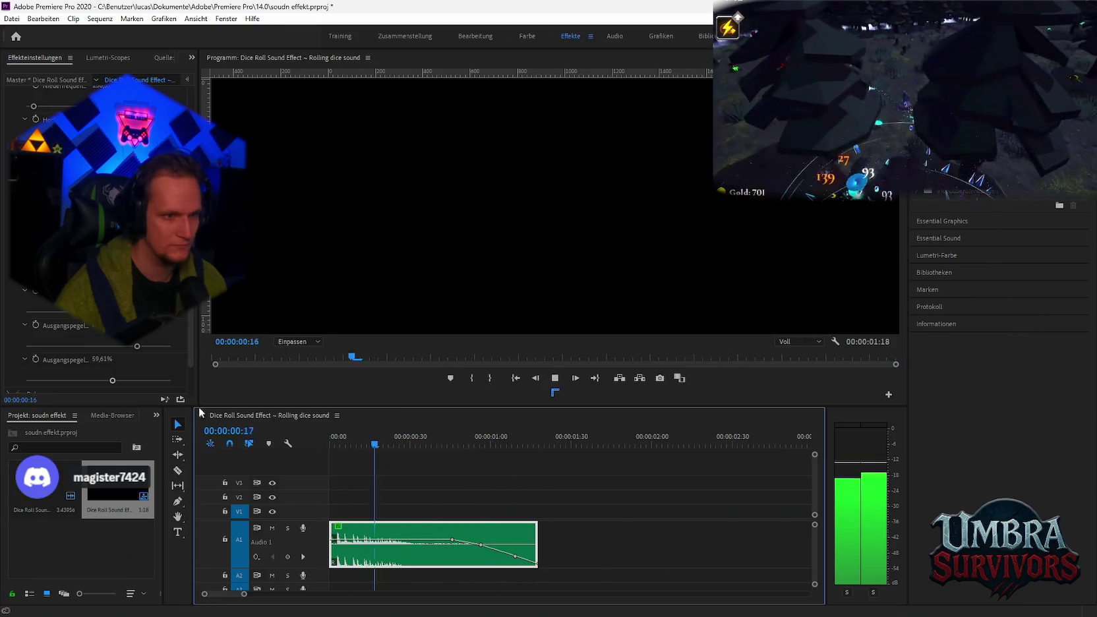
{"action": "left_click_drag", "start_coordinate": [112, 381], "coordinate": [41, 381]}
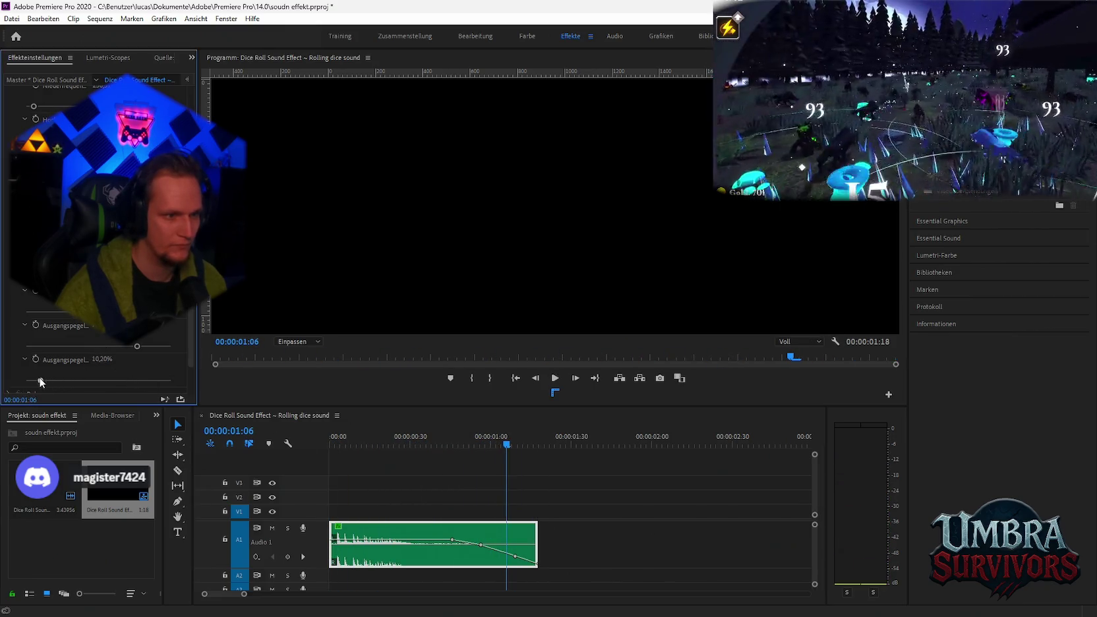
{"action": "left_click", "coordinate": [332, 437]}
{"action": "key", "text": "space"}
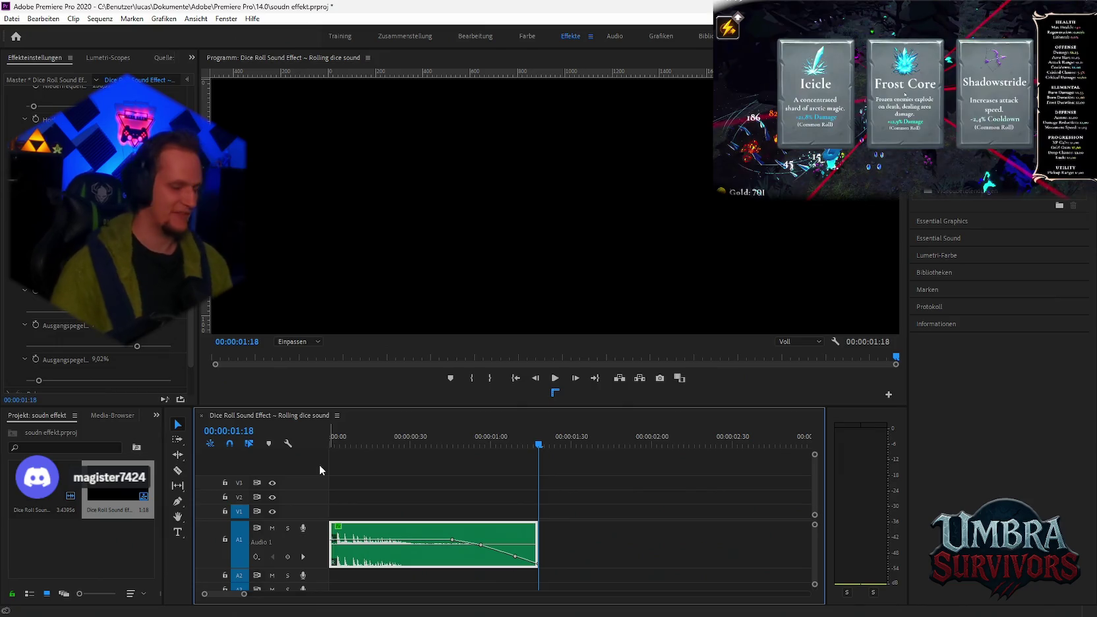
{"action": "left_click", "coordinate": [331, 444]}
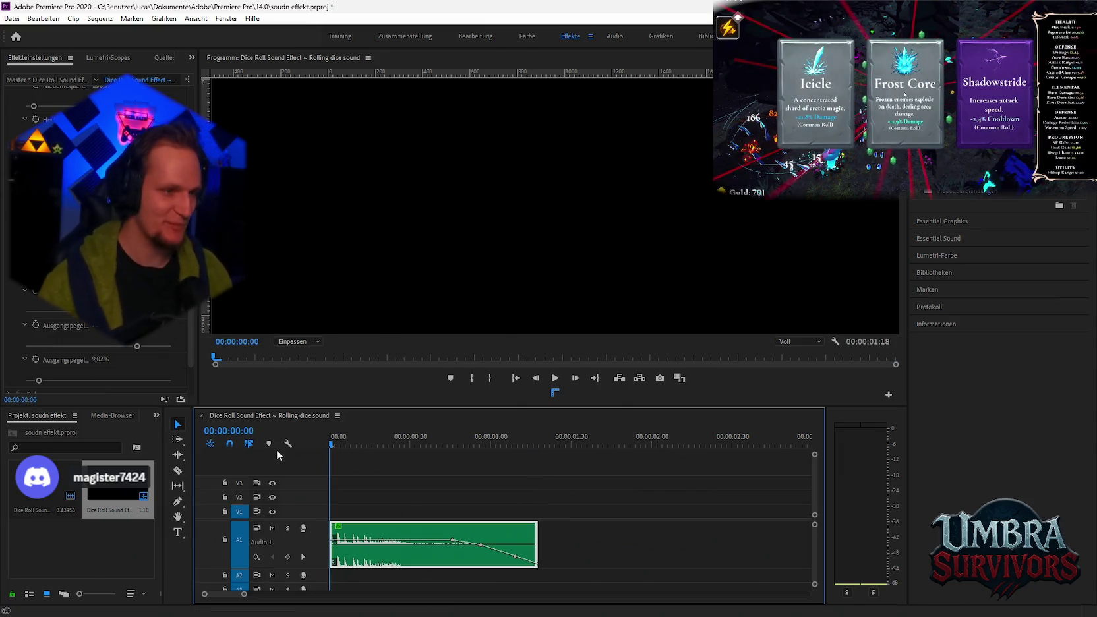
Step: Lengthen the Studio-Hall Abklingen decay slightly and preview the sound
{"action": "key", "text": "space"}
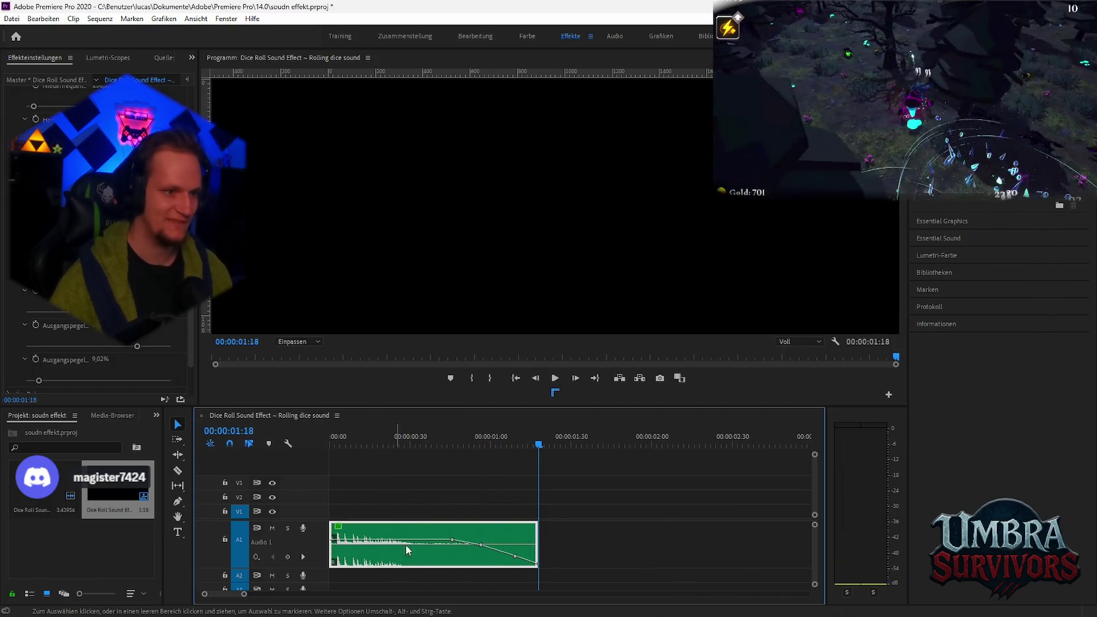
{"action": "scroll", "coordinate": [126, 354], "scroll_direction": "up", "scroll_amount": 5}
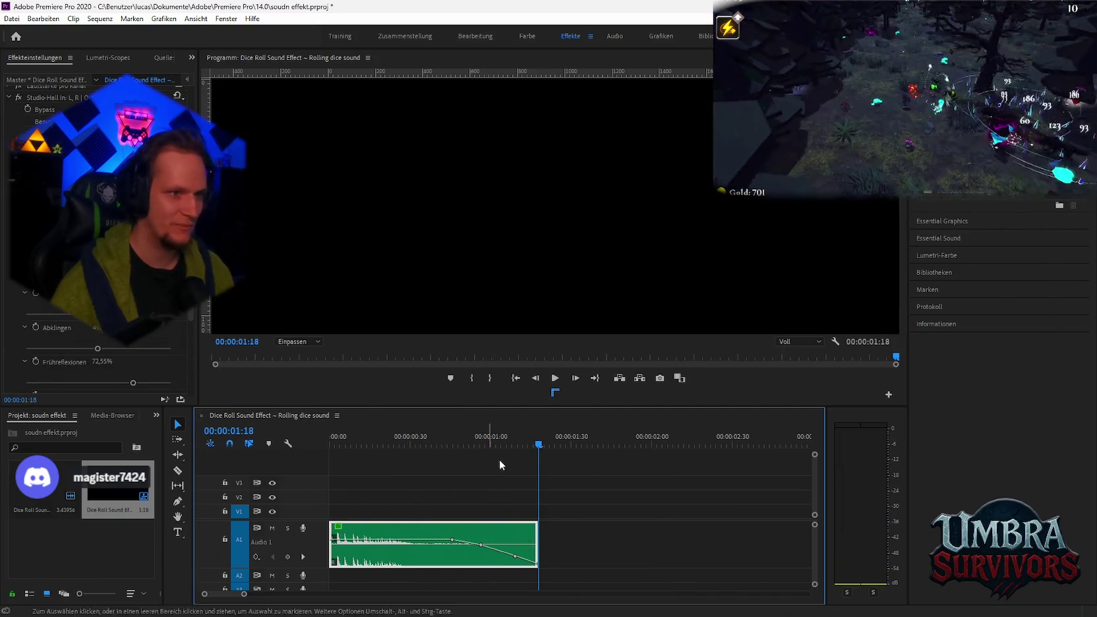
{"action": "key", "text": "space"}
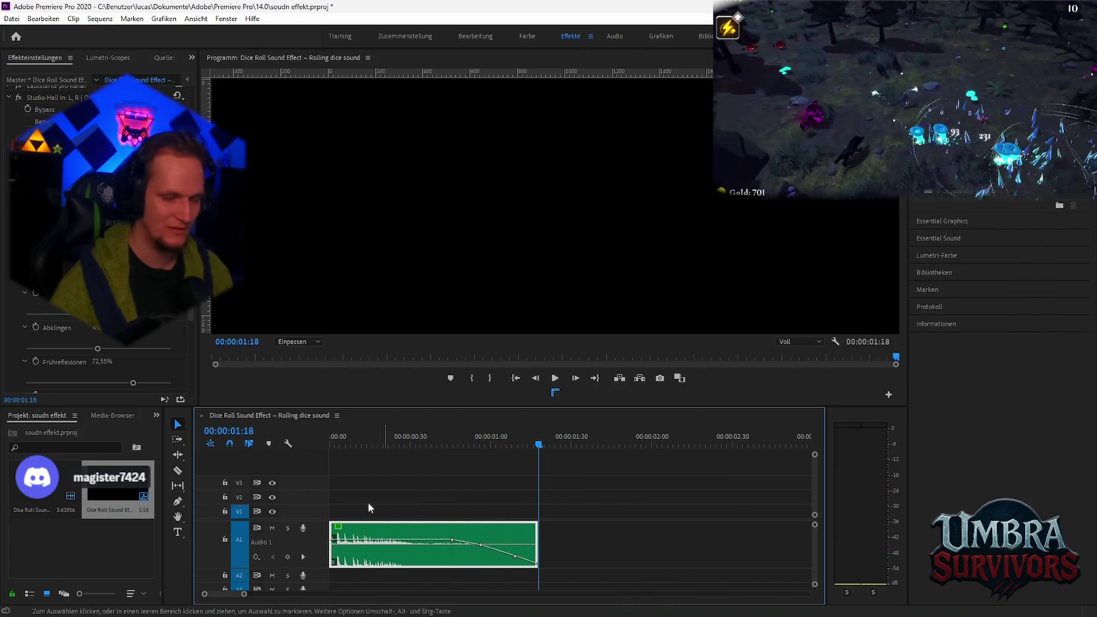
{"action": "key", "text": "space"}
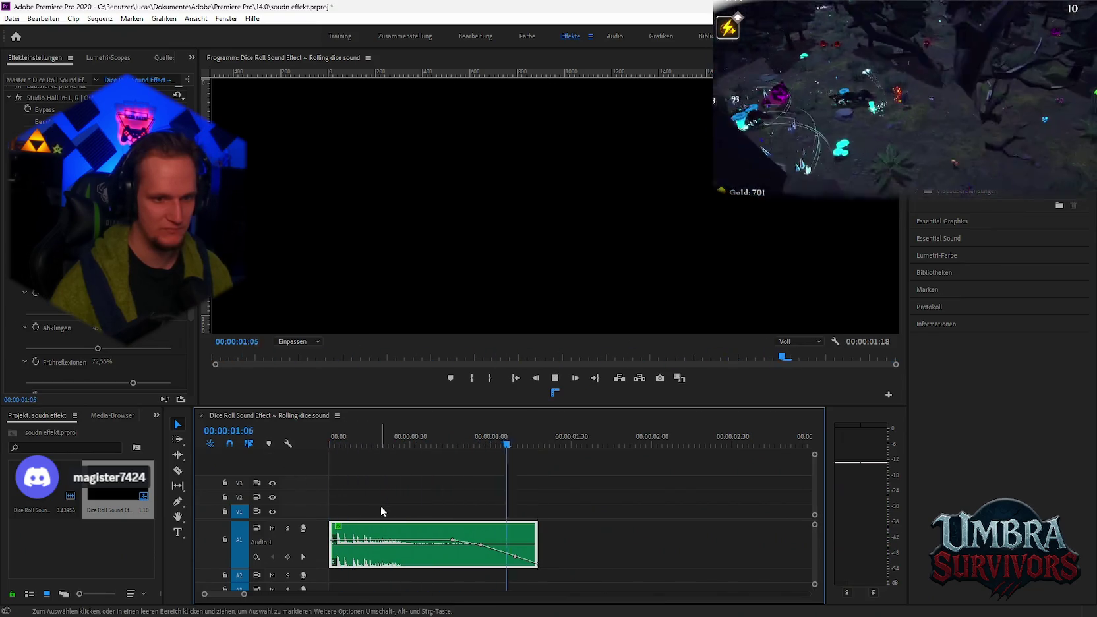
{"action": "left_click_drag", "start_coordinate": [94, 350], "coordinate": [101, 350]}
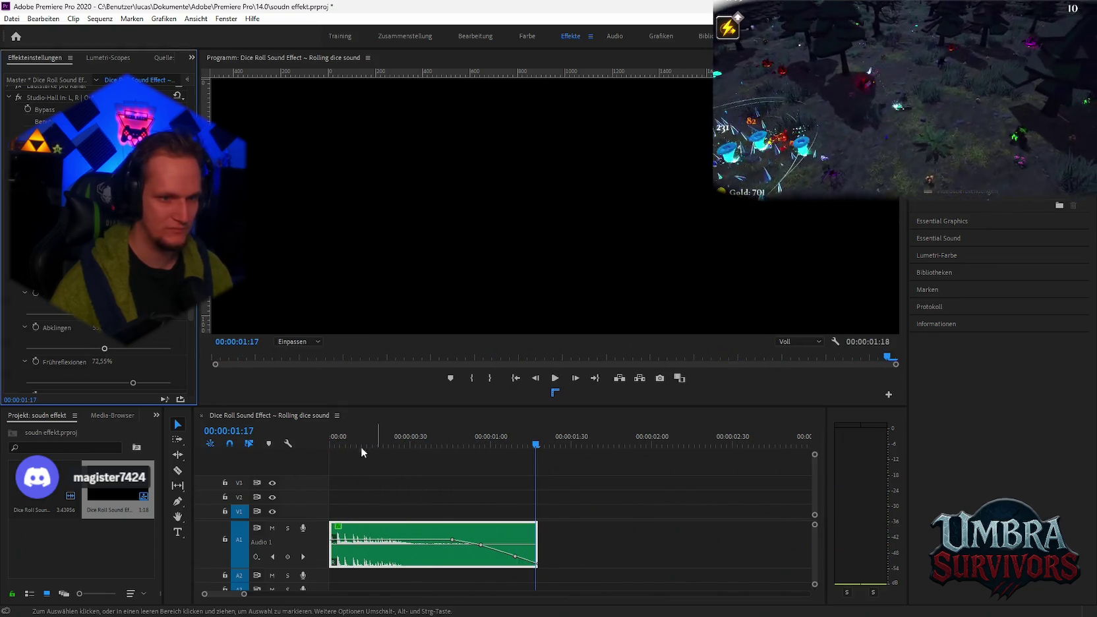
{"action": "key", "text": "space"}
{"action": "key", "text": "space"}
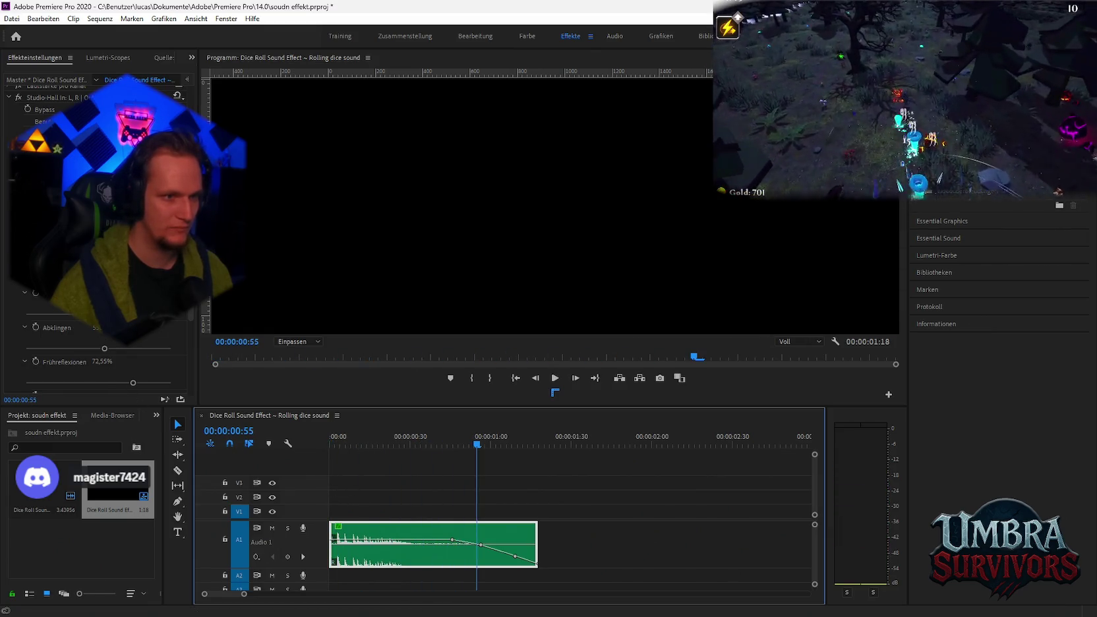
Step: Extend the dice audio clip to 00:00:01:48 to fit the reverb tail
{"action": "key", "text": "space"}
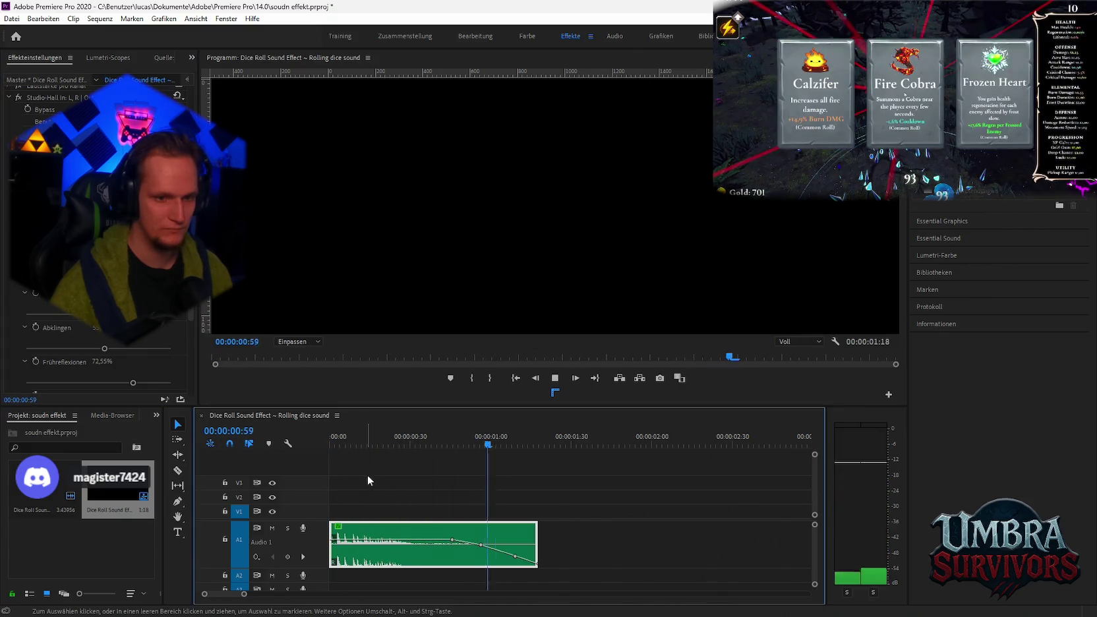
{"action": "key", "text": "space"}
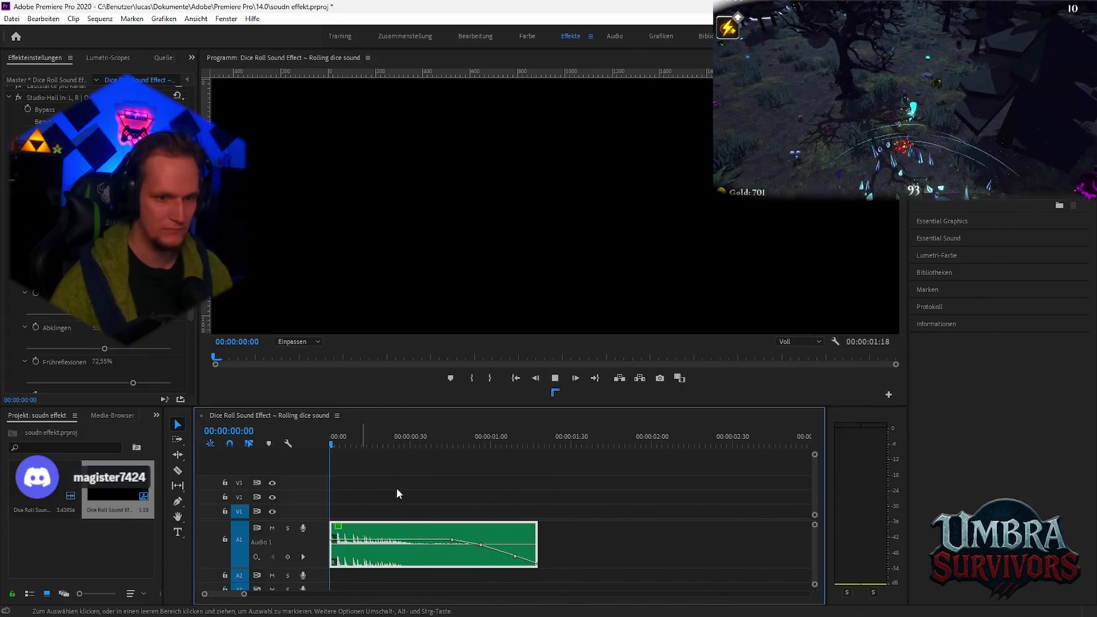
{"action": "left_click_drag", "start_coordinate": [537, 545], "coordinate": [618, 545]}
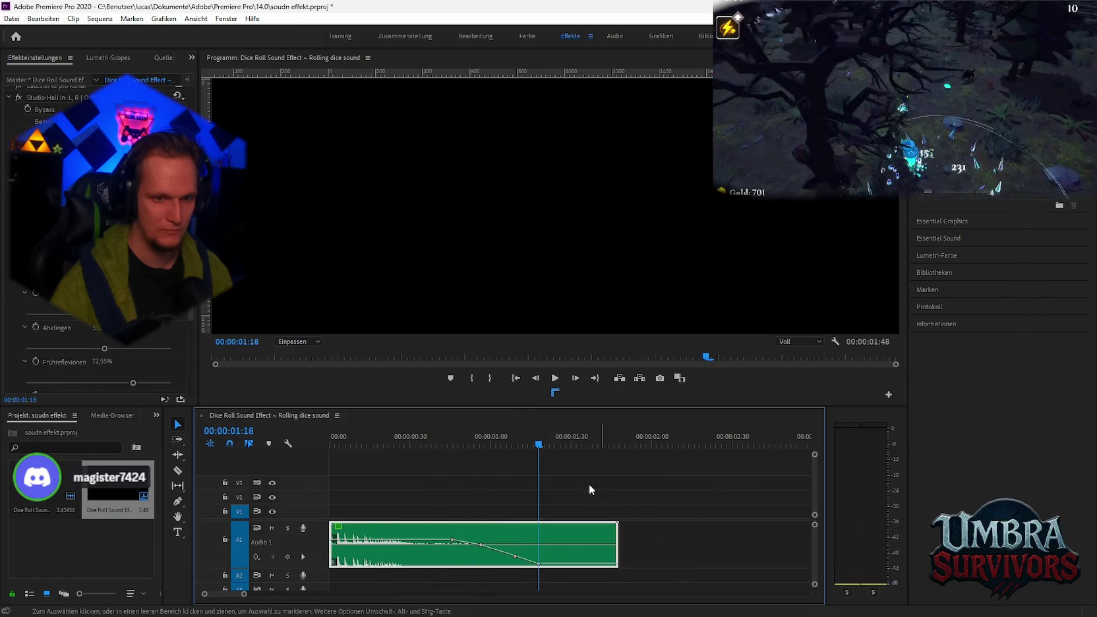
Step: Lower the Studio-Hall Ausgangspegel from 75% and preview the extended clip
{"action": "key", "text": "space"}
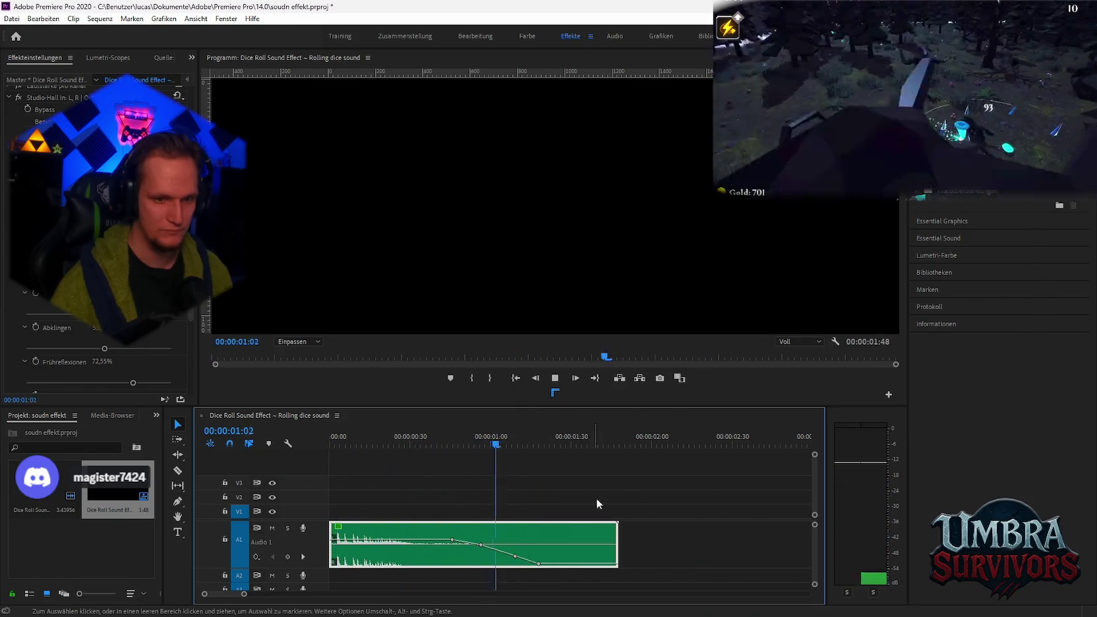
{"action": "key", "text": "space"}
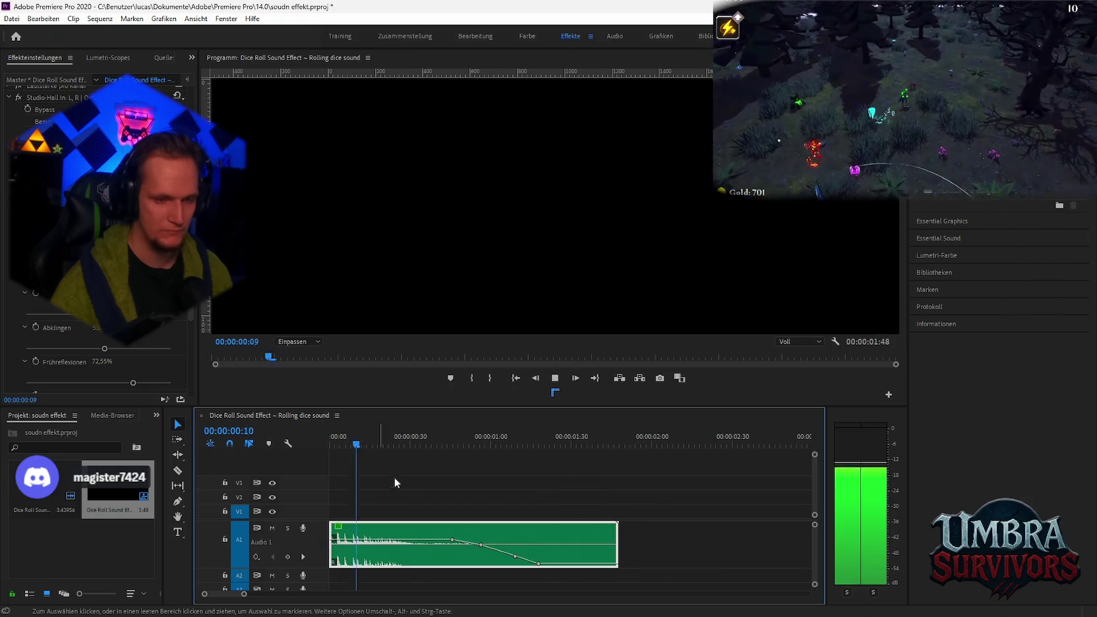
{"action": "left_click", "coordinate": [332, 440]}
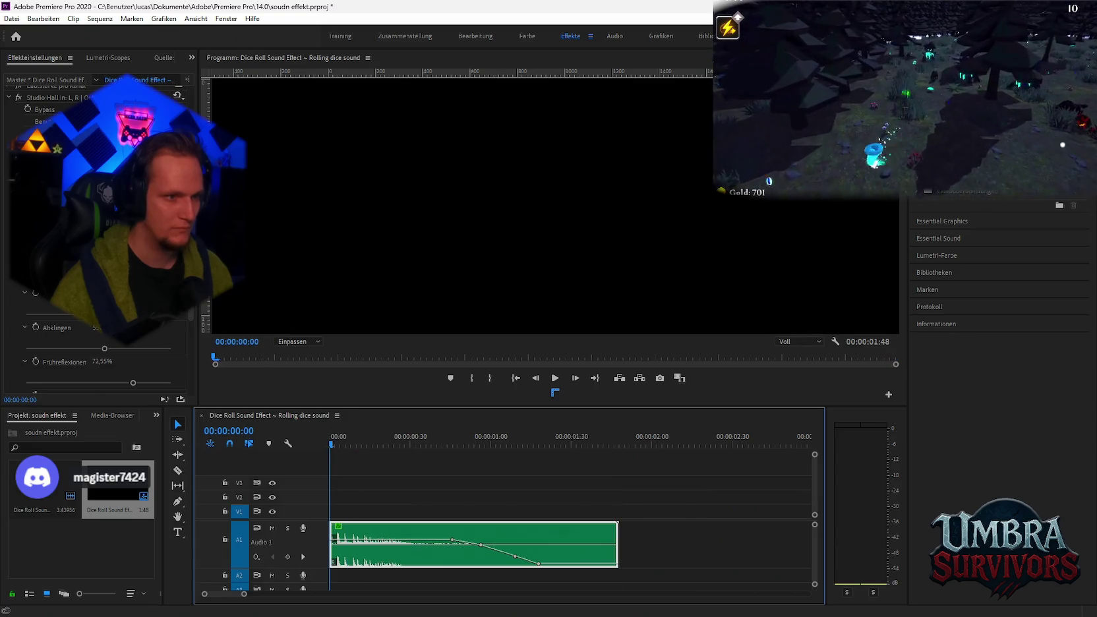
{"action": "scroll", "coordinate": [106, 338], "scroll_direction": "down", "scroll_amount": 1}
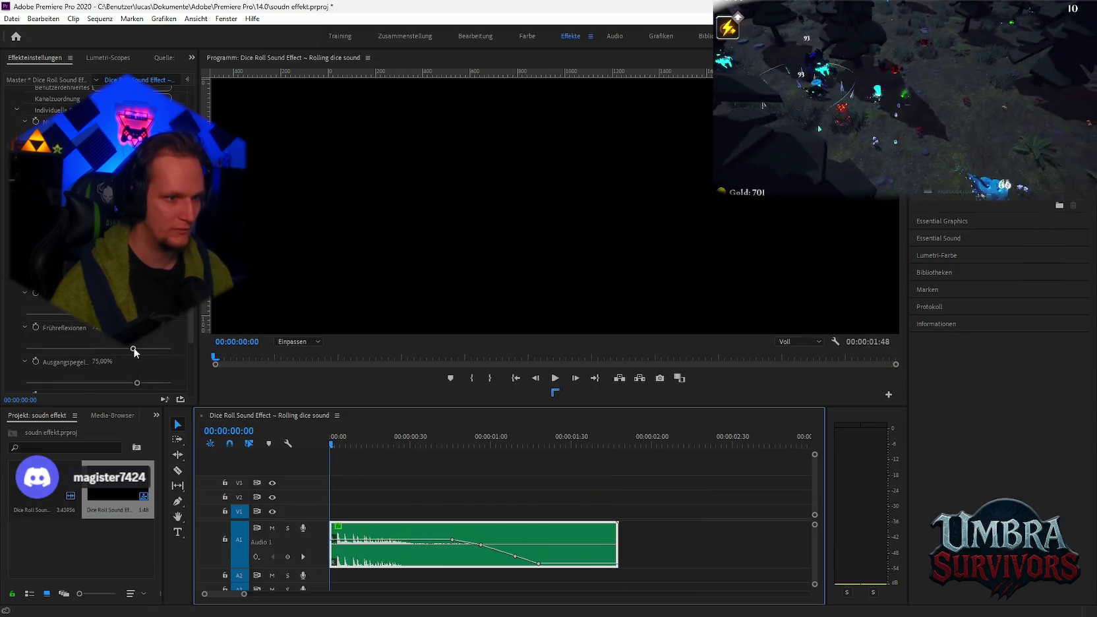
{"action": "scroll", "coordinate": [137, 347], "scroll_direction": "down", "scroll_amount": 1}
{"action": "left_click_drag", "start_coordinate": [137, 347], "coordinate": [118, 348]}
{"action": "key", "text": "space"}
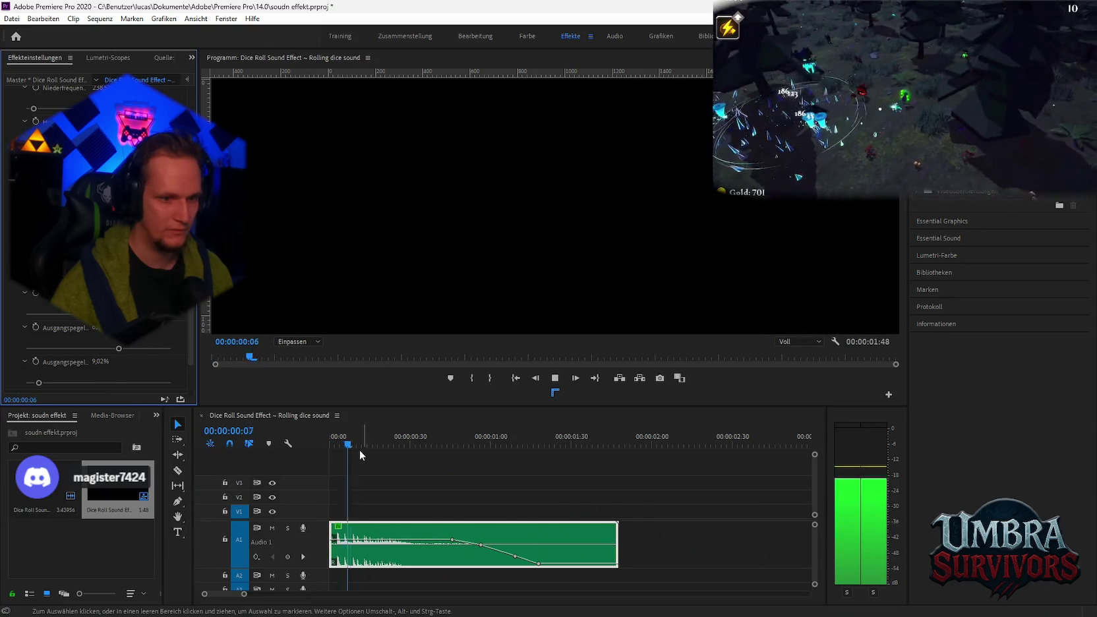
{"action": "left_click", "coordinate": [338, 446]}
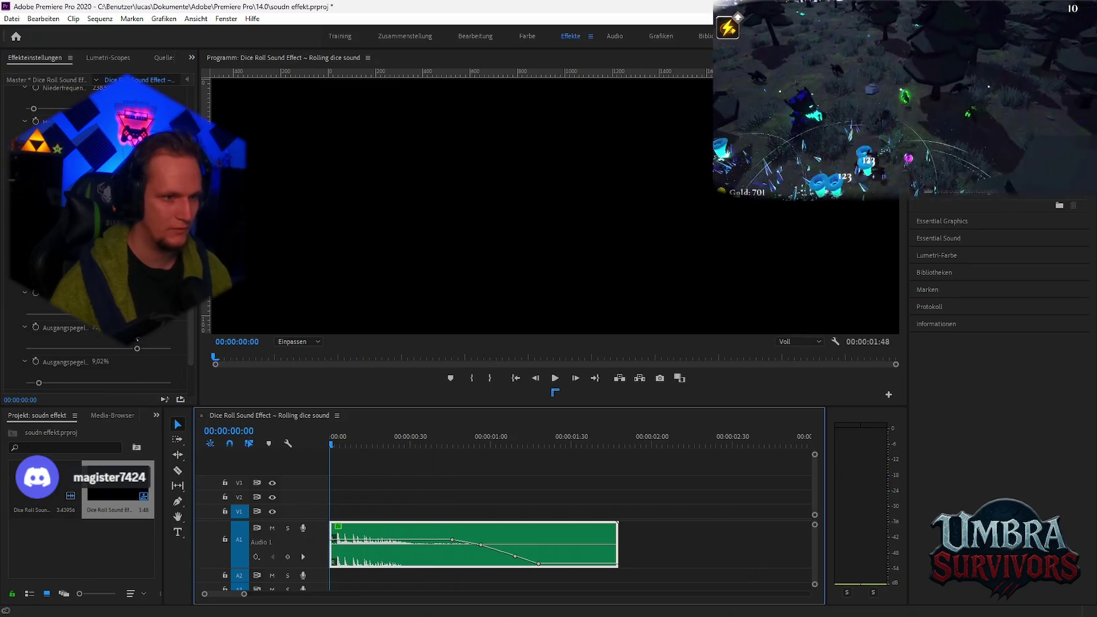
Step: Replay the finished dice sound through to its 00:00:01:48 end
{"action": "left_click", "coordinate": [137, 343]}
{"action": "key", "text": "space"}
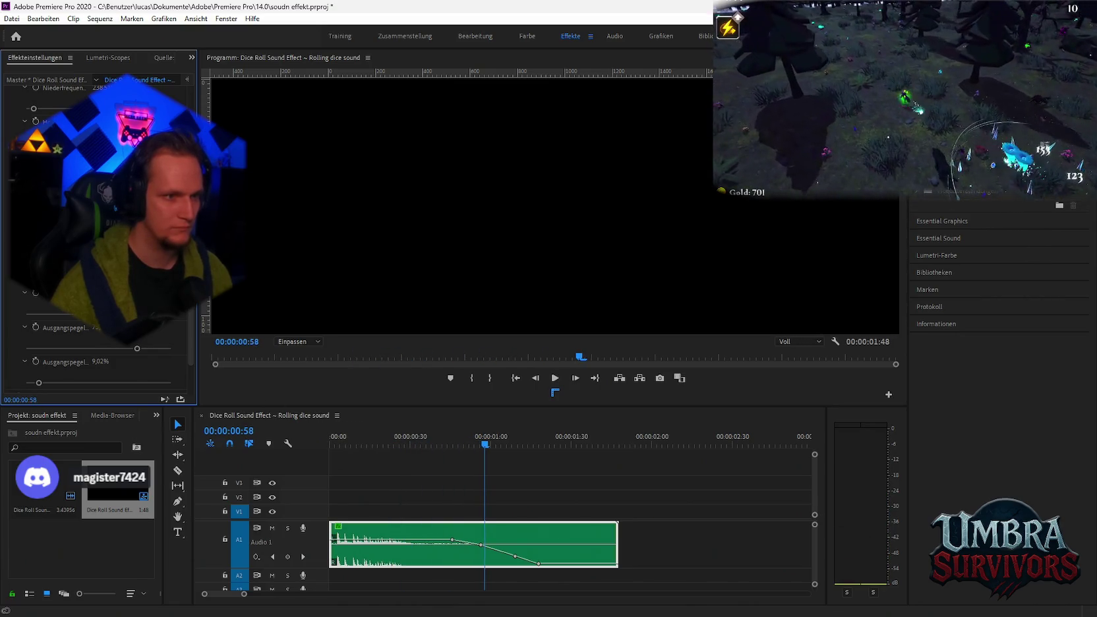
{"action": "left_click", "coordinate": [339, 445]}
{"action": "key", "text": "space"}
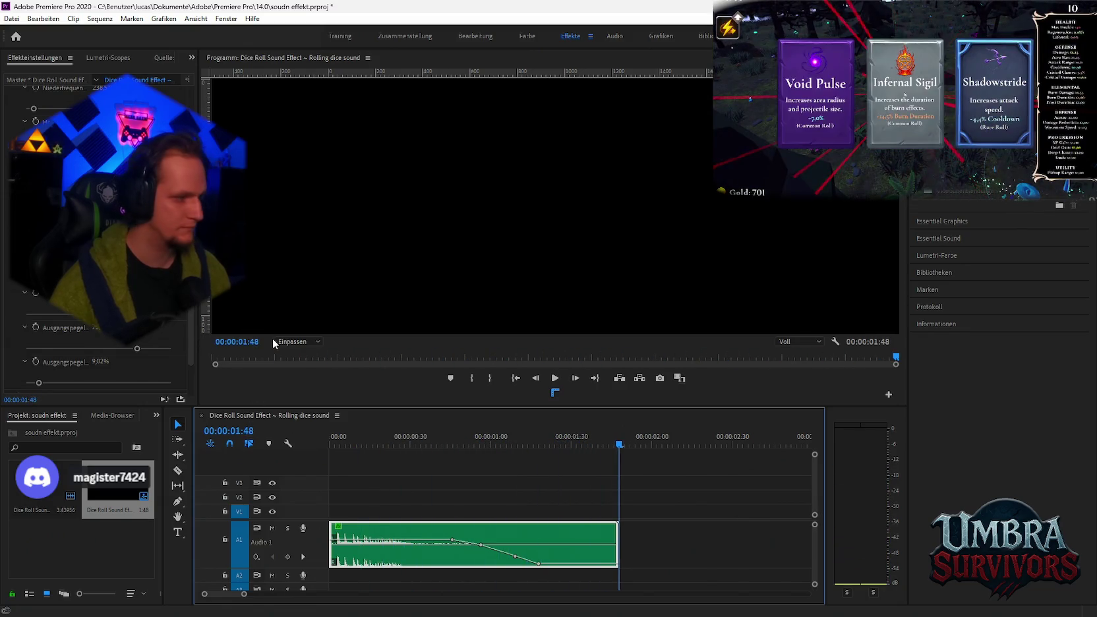
{"action": "left_click", "coordinate": [348, 442]}
{"action": "key", "text": "space"}
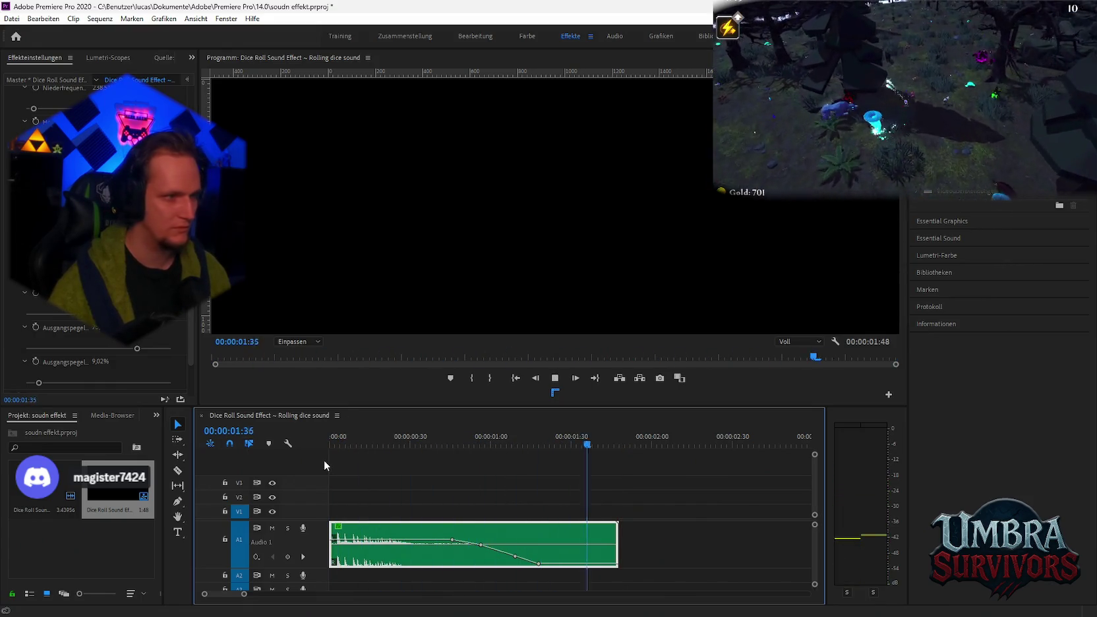
Step: Queue the Dice Roll sequence in Media Encoder as an audio-only export, Video exportieren unchecked
{"action": "left_click", "coordinate": [12, 18]}
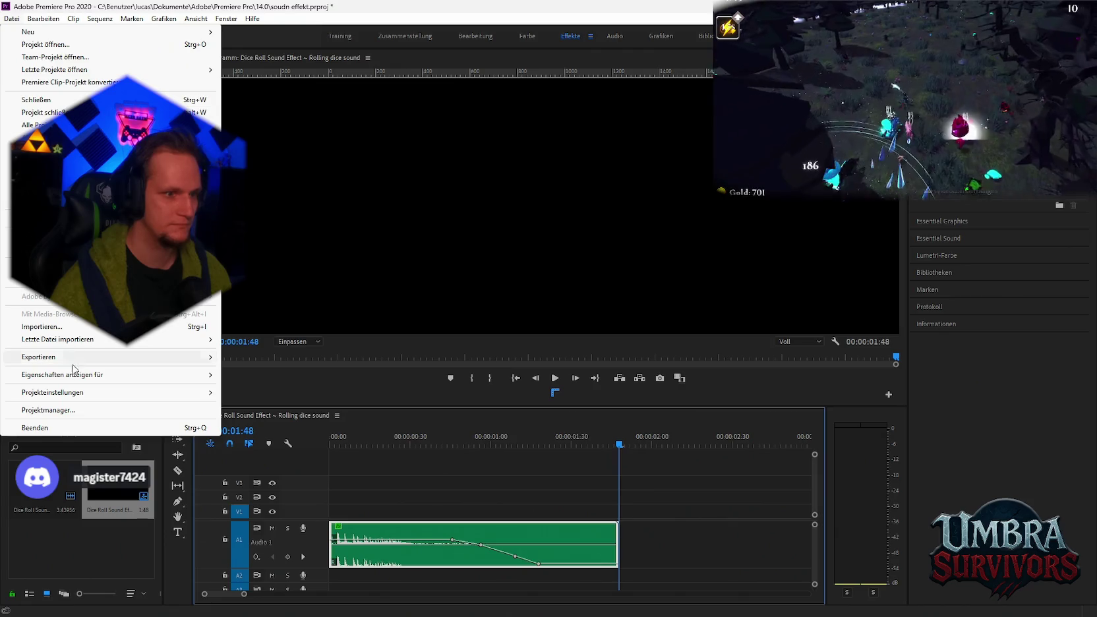
{"action": "left_click", "coordinate": [419, 306]}
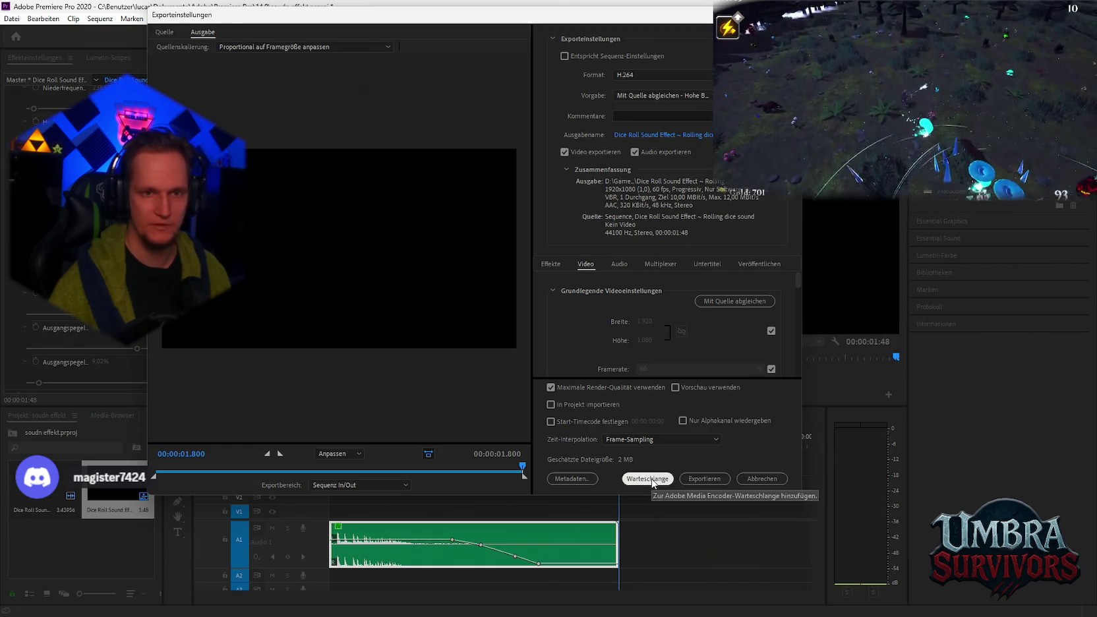
{"action": "left_click", "coordinate": [564, 151]}
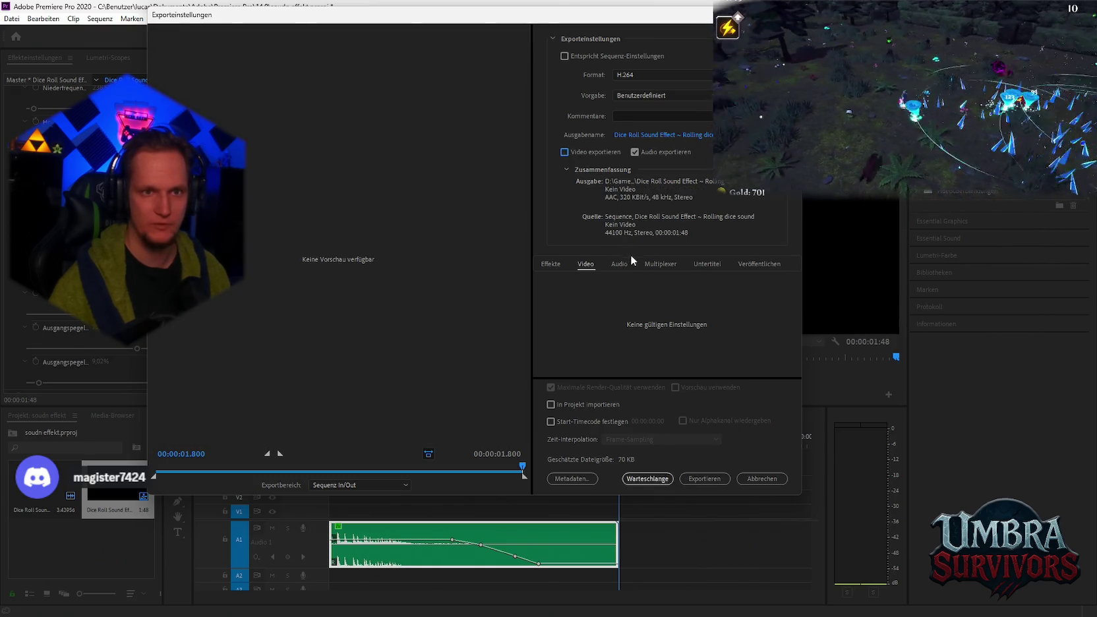
{"action": "left_click", "coordinate": [647, 480]}
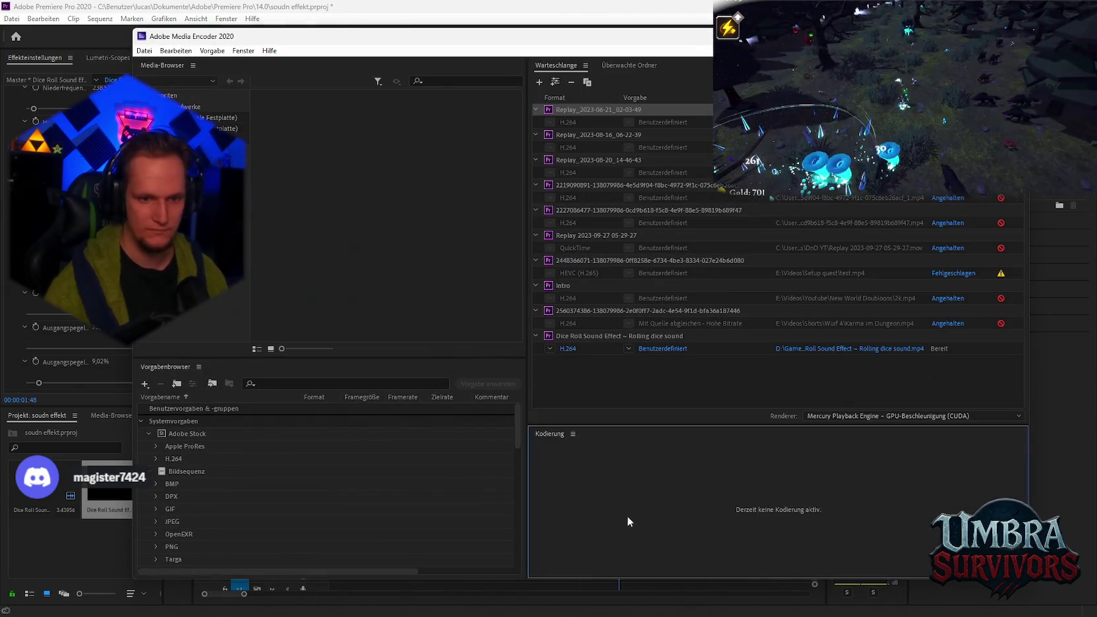
{"action": "left_click", "coordinate": [635, 602]}
Step: Replay the sequence, then start the Media Encoder queue to encode the Dice Roll export
{"action": "left_click", "coordinate": [332, 446]}
{"action": "key", "text": "space"}
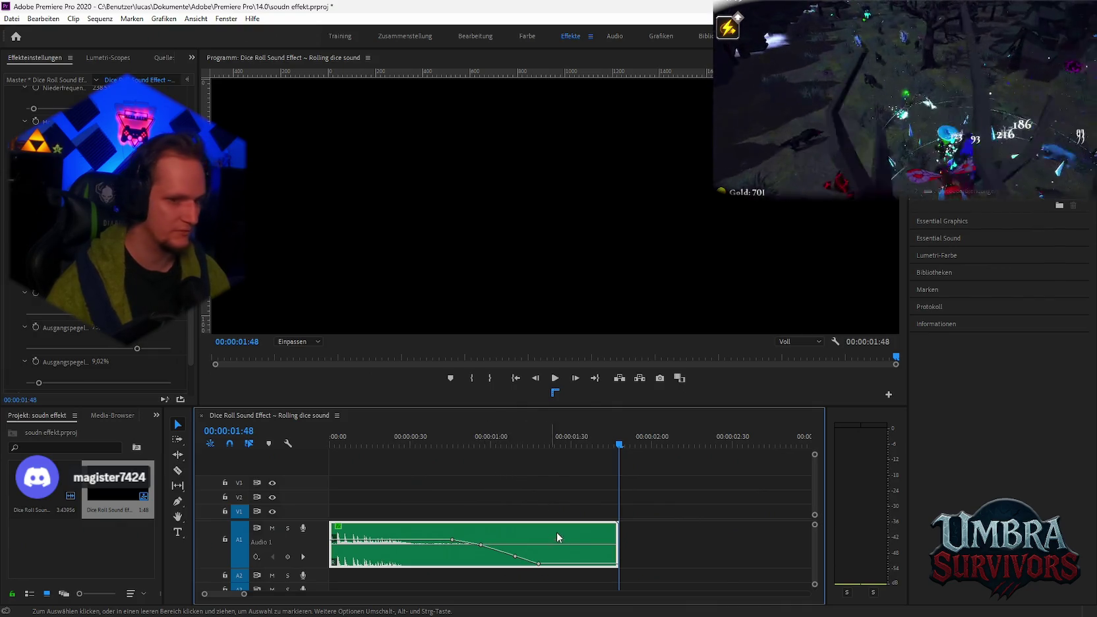
{"action": "key", "text": "space"}
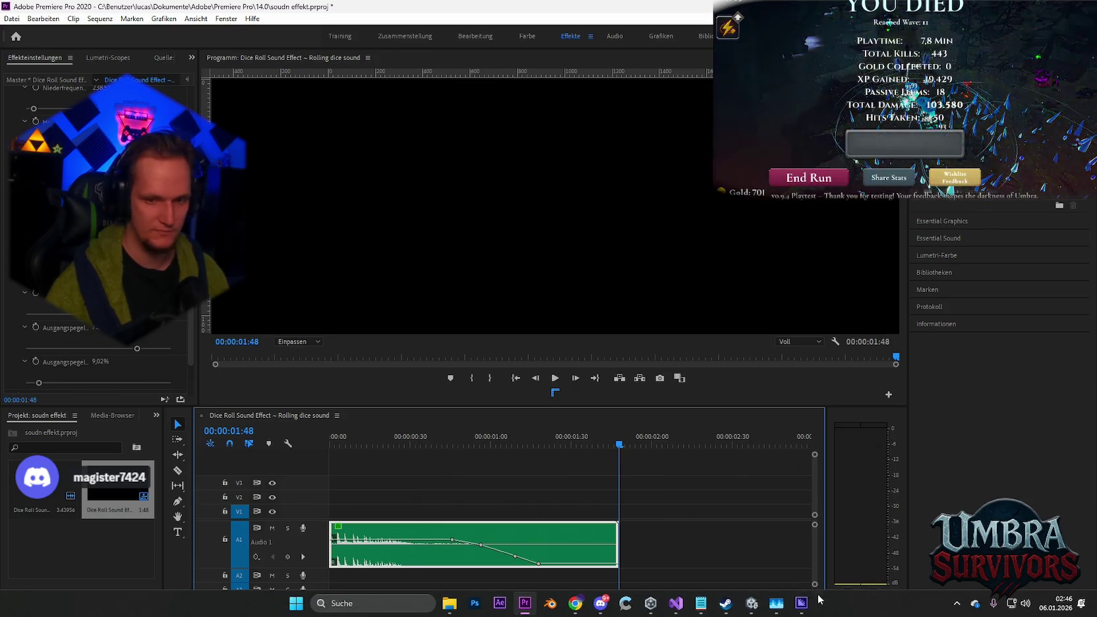
{"action": "left_click", "coordinate": [801, 604]}
{"action": "left_click", "coordinate": [1014, 82]}
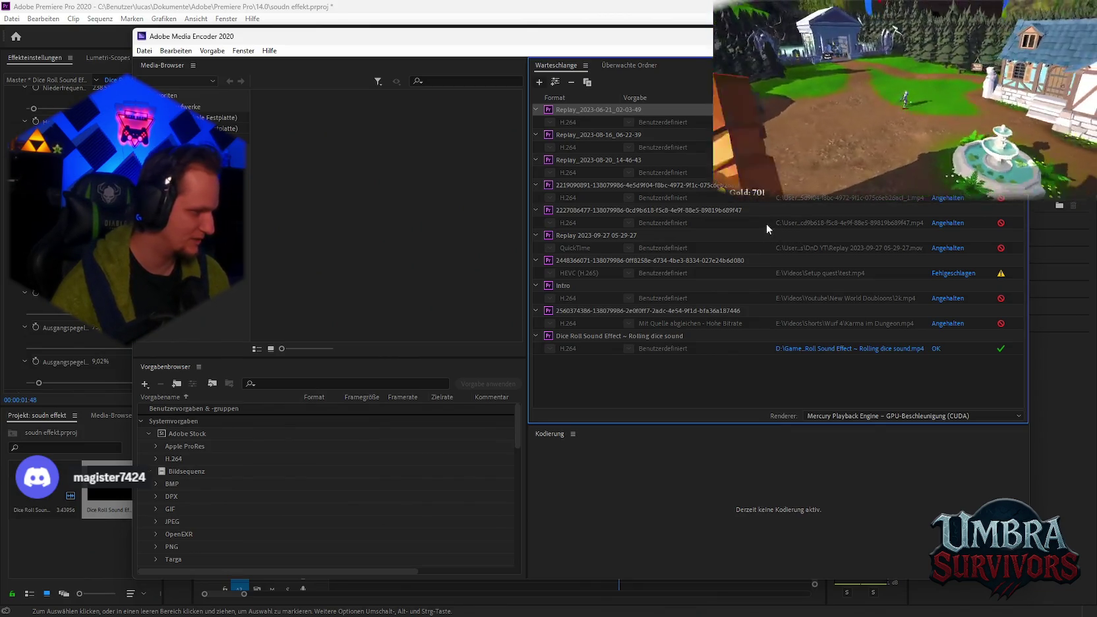
{"action": "key", "text": "alt+Tab"}
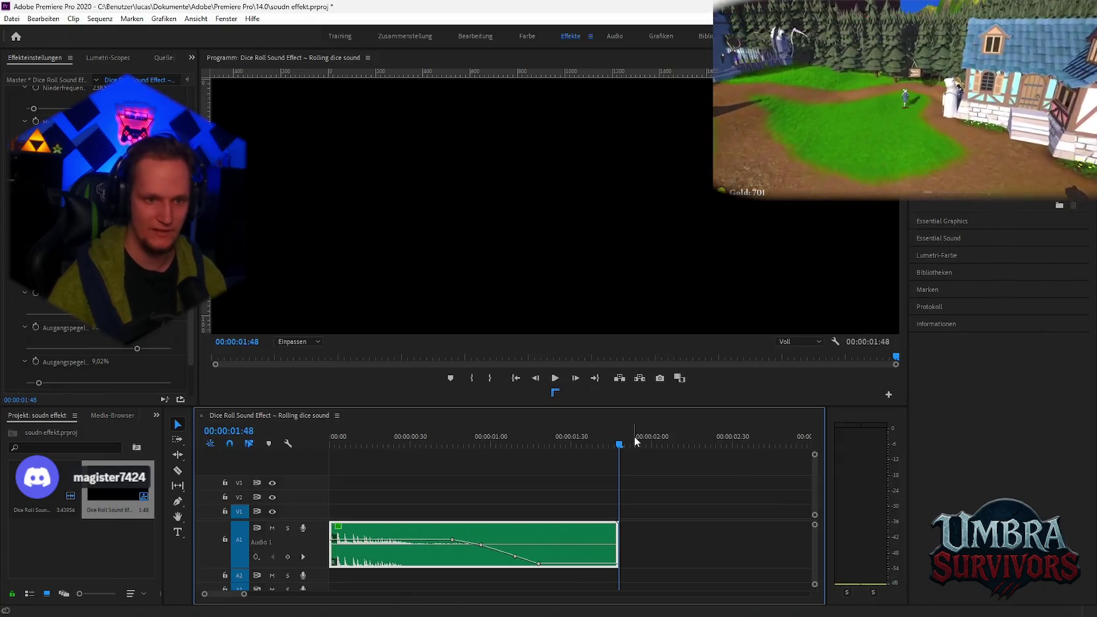
Step: Try trimming the dice clip to end at 0:34 and then 0:55, undoing each
{"action": "left_click", "coordinate": [366, 442]}
{"action": "left_click_drag", "start_coordinate": [621, 538], "coordinate": [420, 538]}
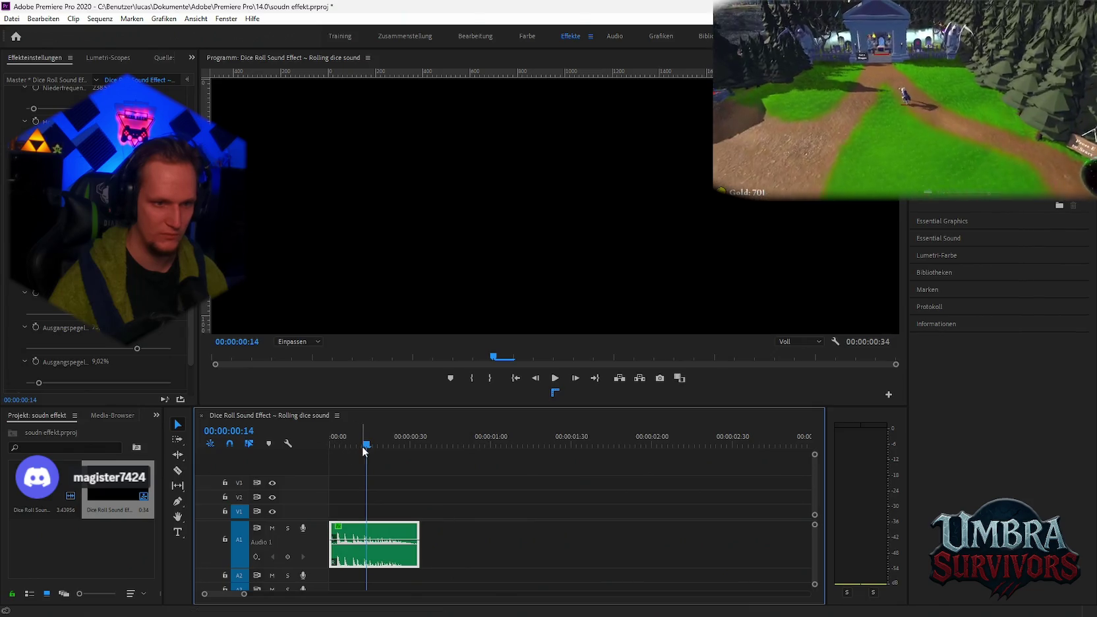
{"action": "key", "text": "space"}
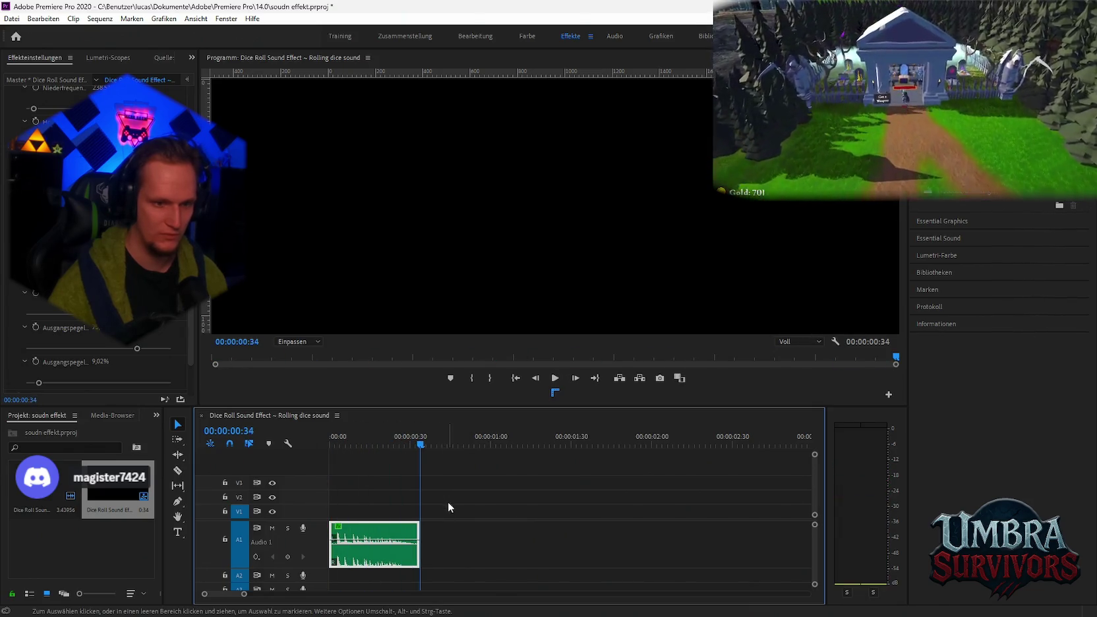
{"action": "key", "text": "ctrl+z"}
{"action": "left_click_drag", "start_coordinate": [619, 541], "coordinate": [475, 541]}
{"action": "key", "text": "Home"}
{"action": "key", "text": "space"}
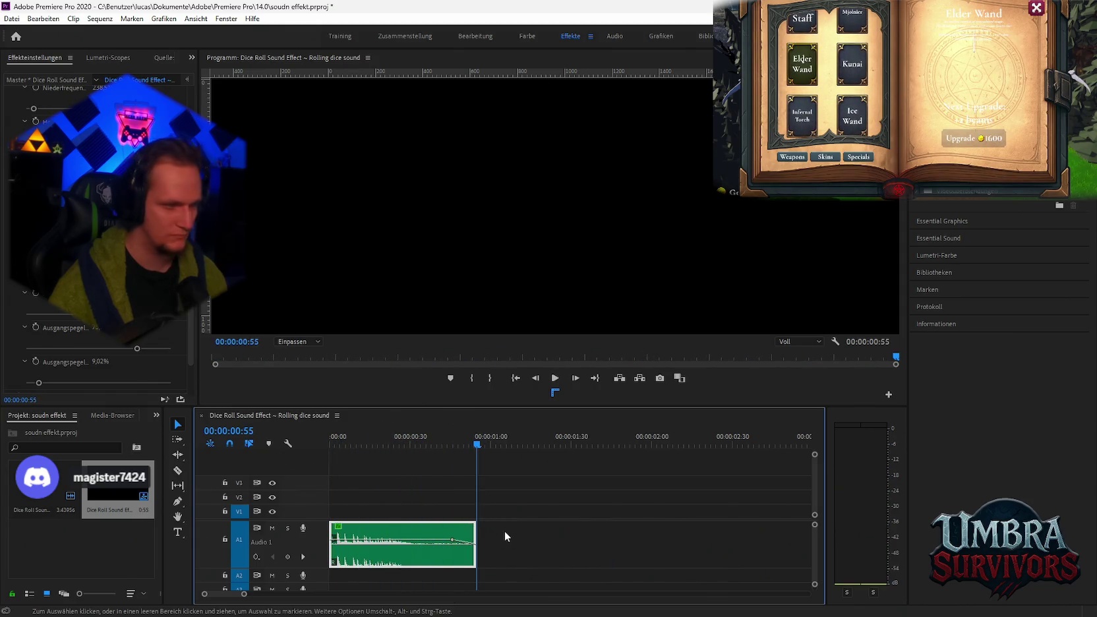
{"action": "key", "text": "ctrl+z"}
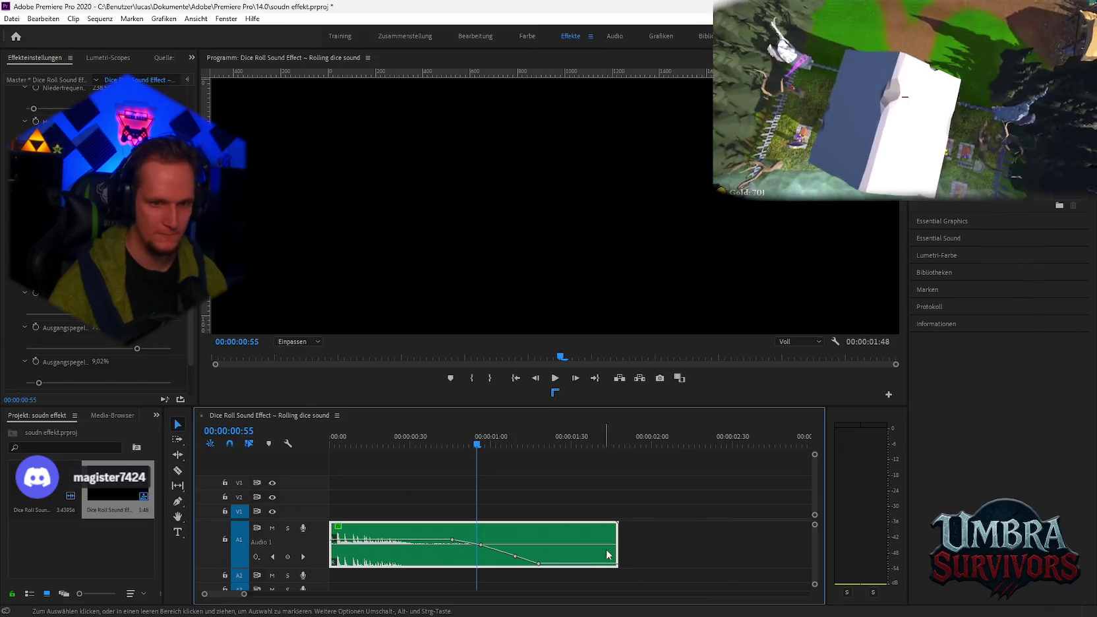
Step: Trim the dice clip to end at 0:53, play the fade, then switch to Media Encoder
{"action": "left_click_drag", "start_coordinate": [618, 561], "coordinate": [470, 566]}
{"action": "key", "text": "Home"}
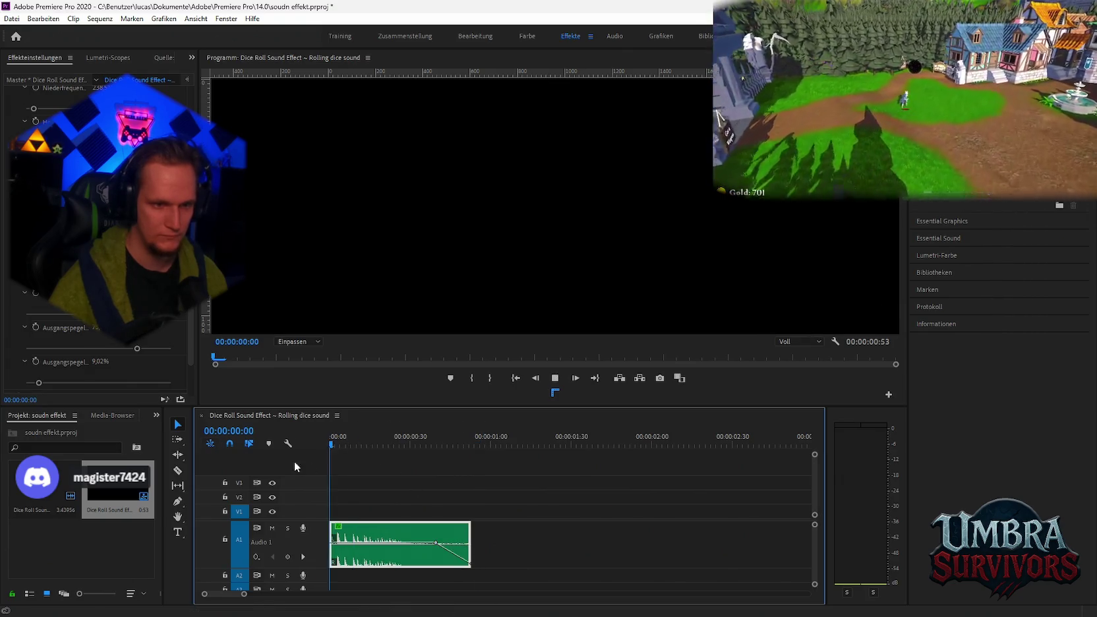
{"action": "key", "text": "space"}
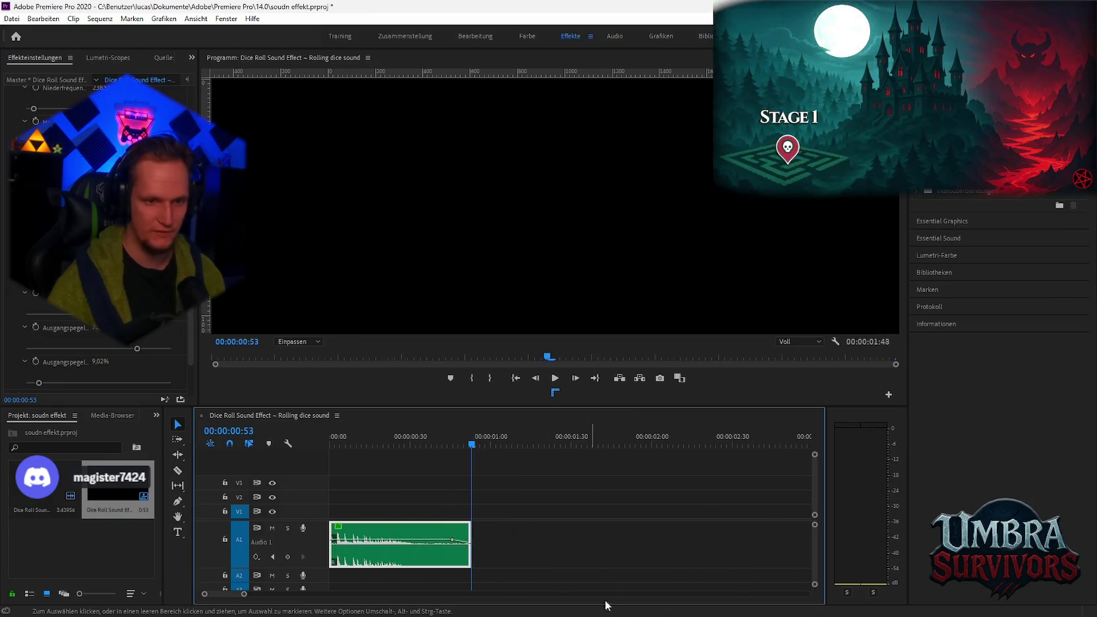
{"action": "left_click", "coordinate": [801, 603]}
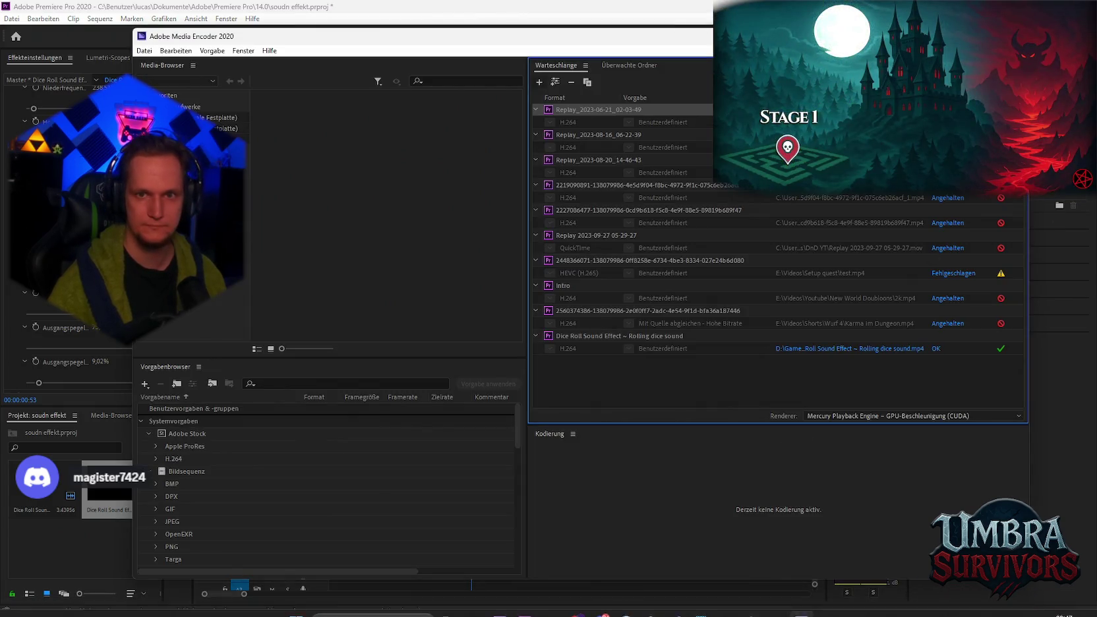
{"action": "key", "text": "alt+Tab"}
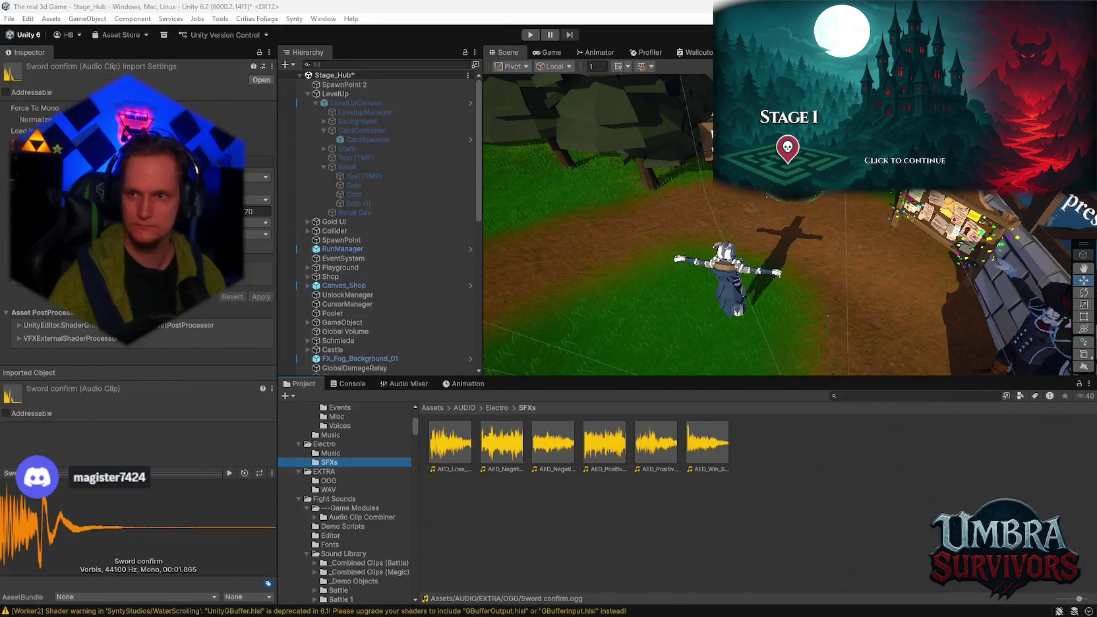
Step: Navigate the Project tree to Assets > UI > Cards to find the Dice Roll Sound
{"action": "scroll", "coordinate": [351, 493], "scroll_direction": "down", "scroll_amount": 10}
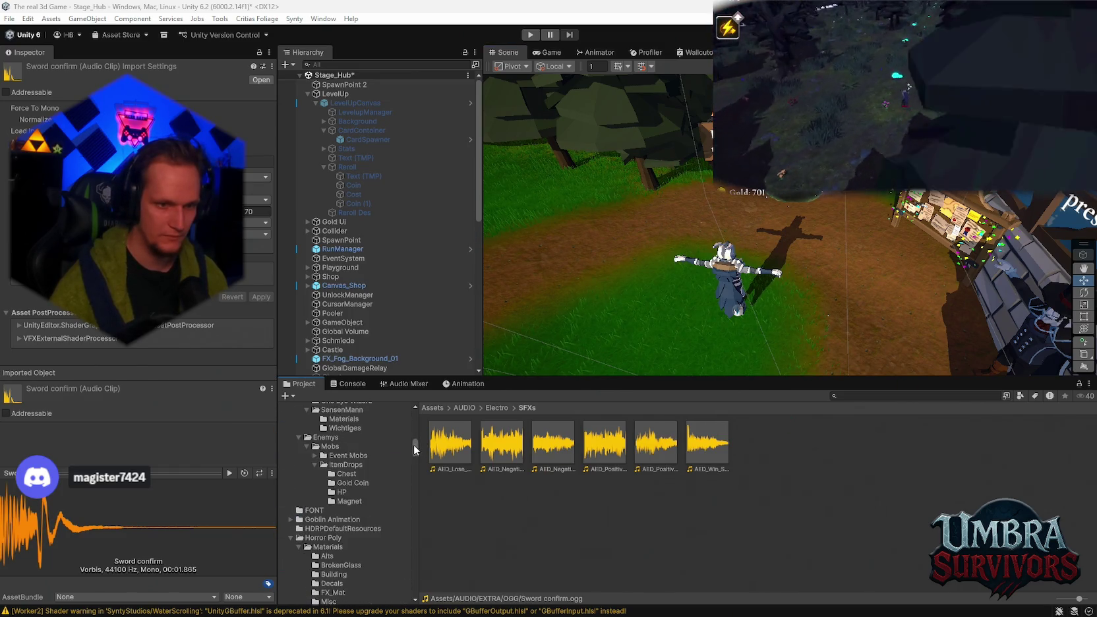
{"action": "left_click_drag", "start_coordinate": [414, 445], "coordinate": [410, 569]}
{"action": "scroll", "coordinate": [387, 553], "scroll_direction": "down", "scroll_amount": 5}
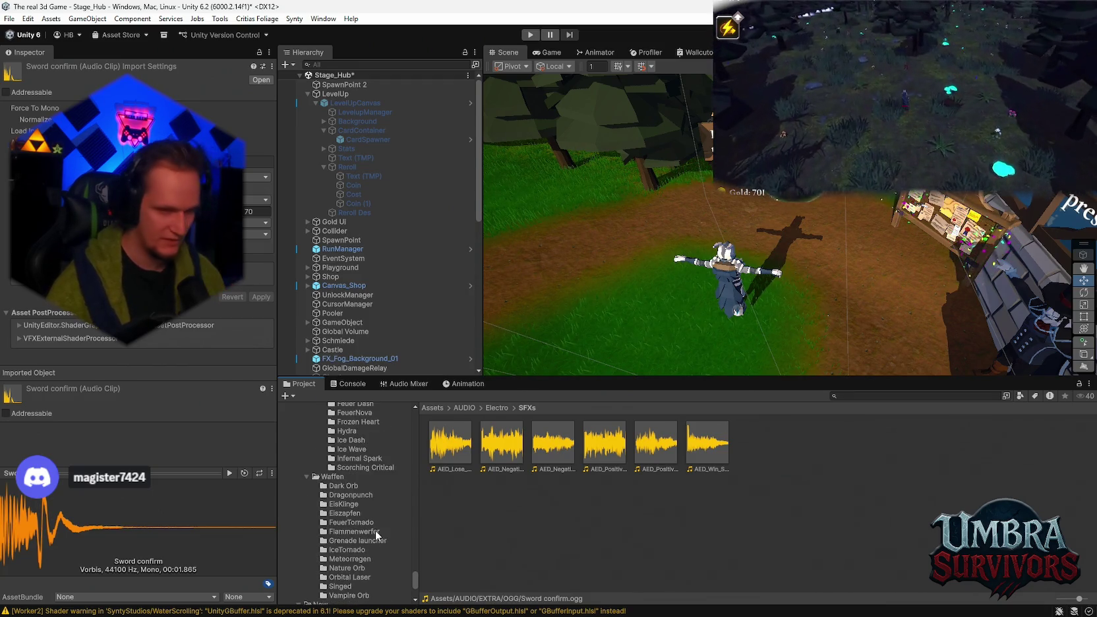
{"action": "scroll", "coordinate": [385, 544], "scroll_direction": "up", "scroll_amount": 4}
{"action": "scroll", "coordinate": [348, 544], "scroll_direction": "down", "scroll_amount": 10}
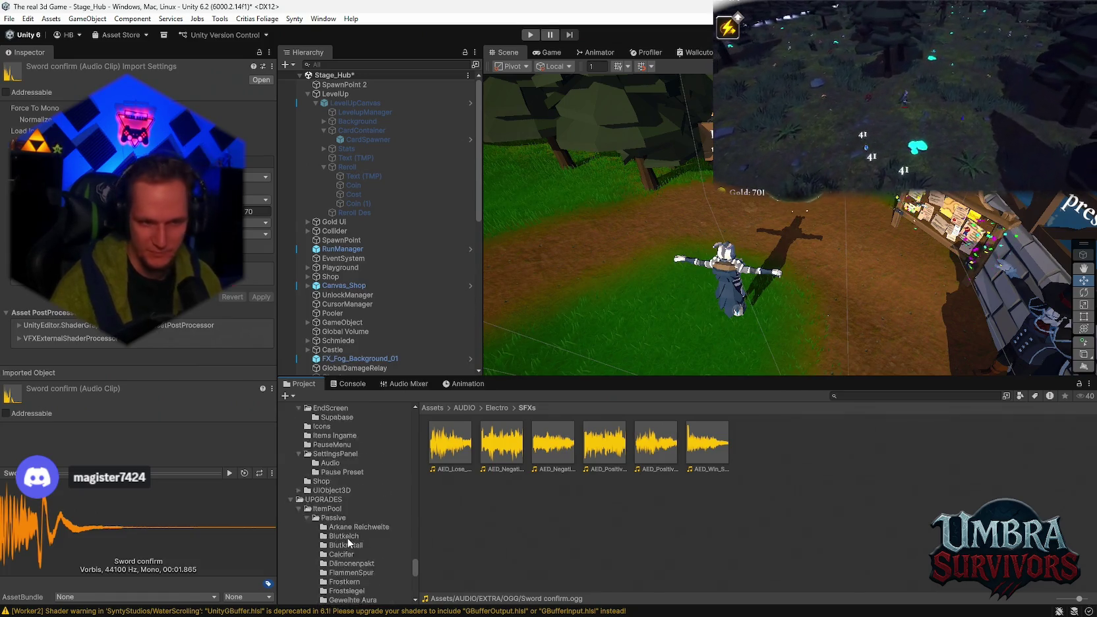
{"action": "left_click", "coordinate": [308, 493]}
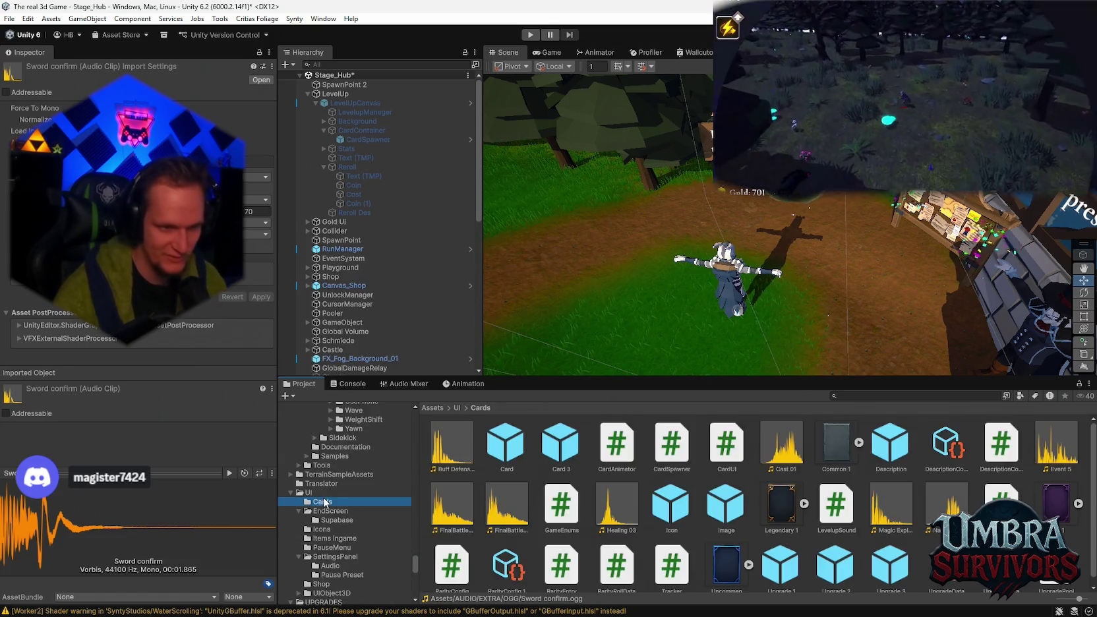
{"action": "scroll", "coordinate": [798, 513], "scroll_direction": "down", "scroll_amount": 1}
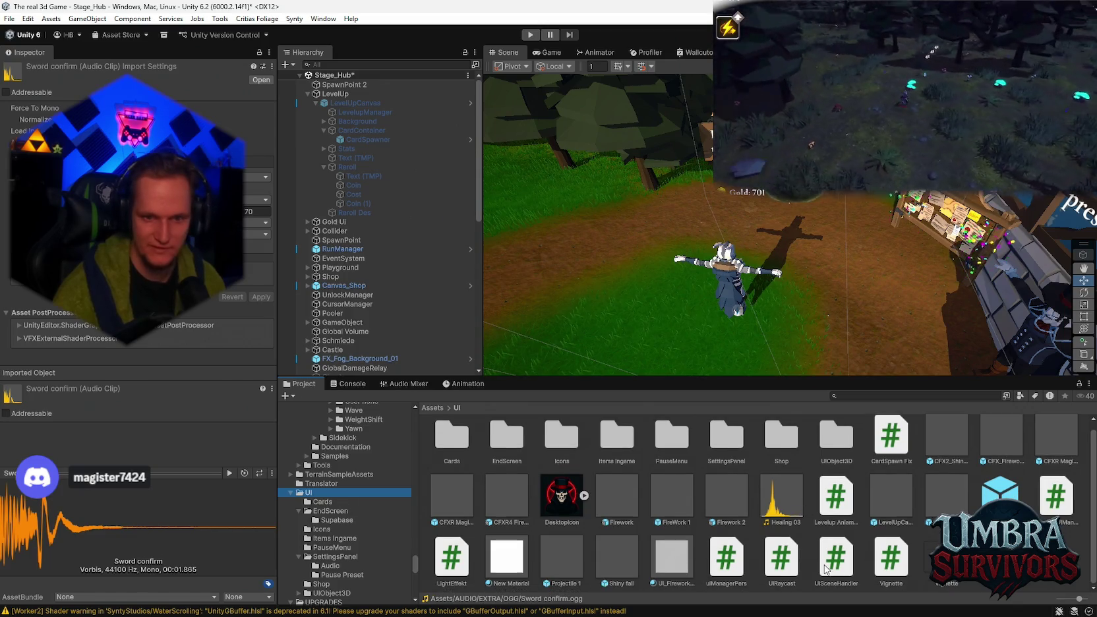
{"action": "left_click", "coordinate": [325, 503]}
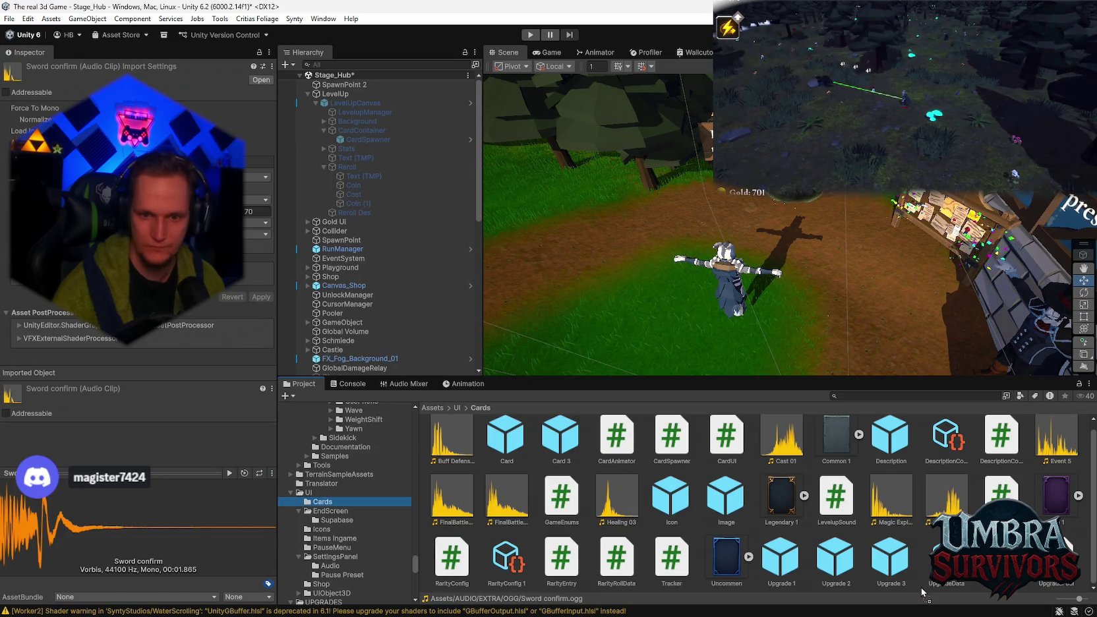
Step: Check the Console error log, then return to the Project's asset files
{"action": "scroll", "coordinate": [930, 554], "scroll_direction": "down", "scroll_amount": 2}
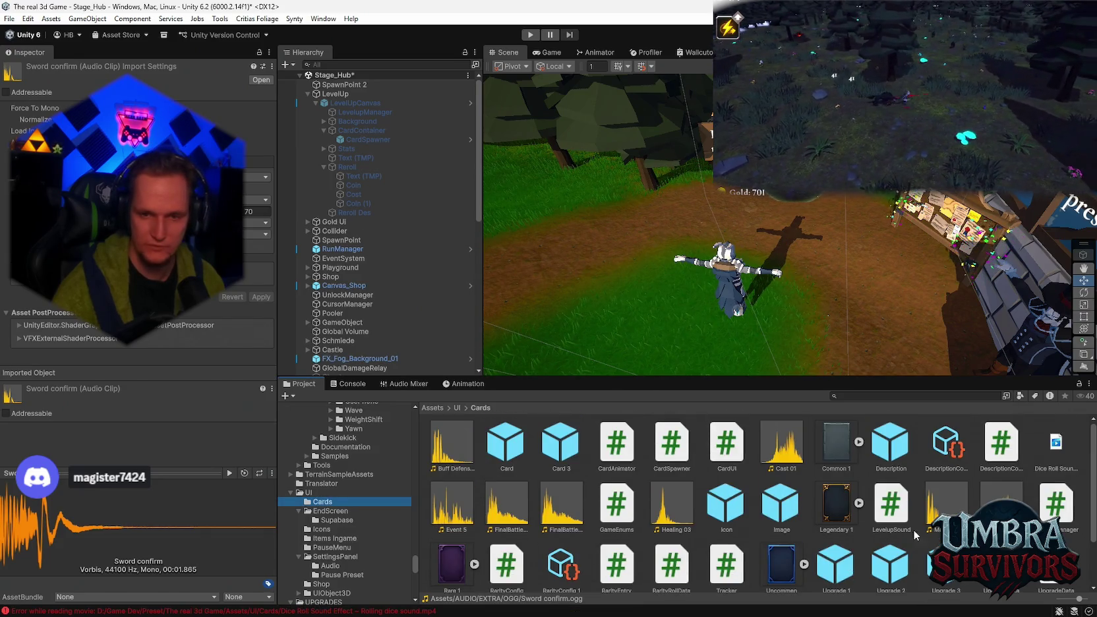
{"action": "scroll", "coordinate": [903, 534], "scroll_direction": "up", "scroll_amount": 1}
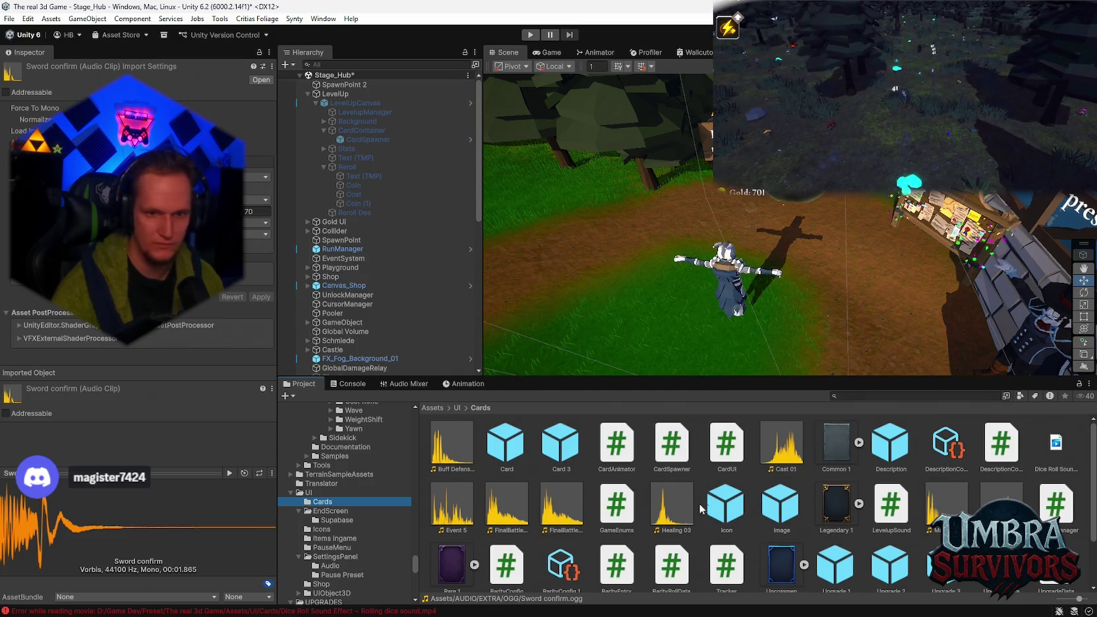
{"action": "scroll", "coordinate": [693, 509], "scroll_direction": "down", "scroll_amount": 2}
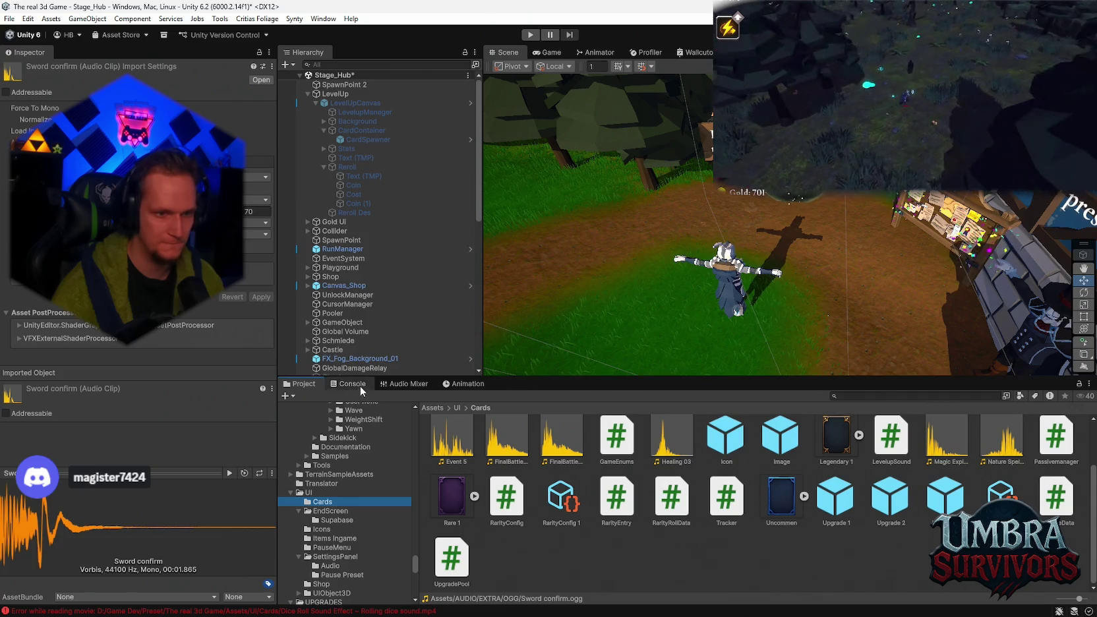
{"action": "left_click", "coordinate": [360, 384]}
{"action": "left_click", "coordinate": [300, 384]}
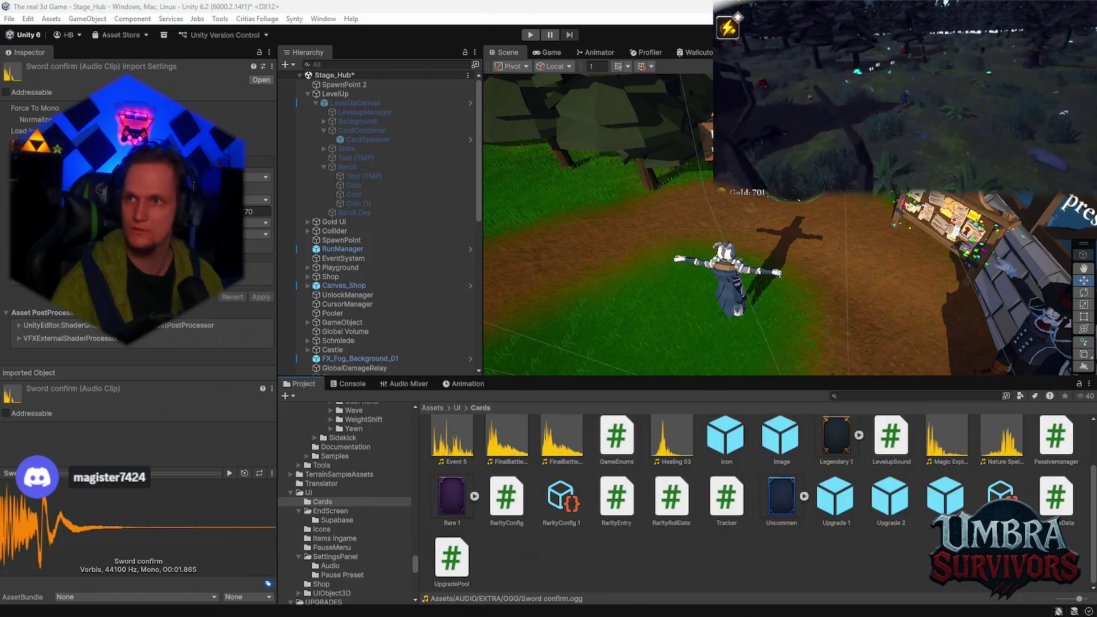
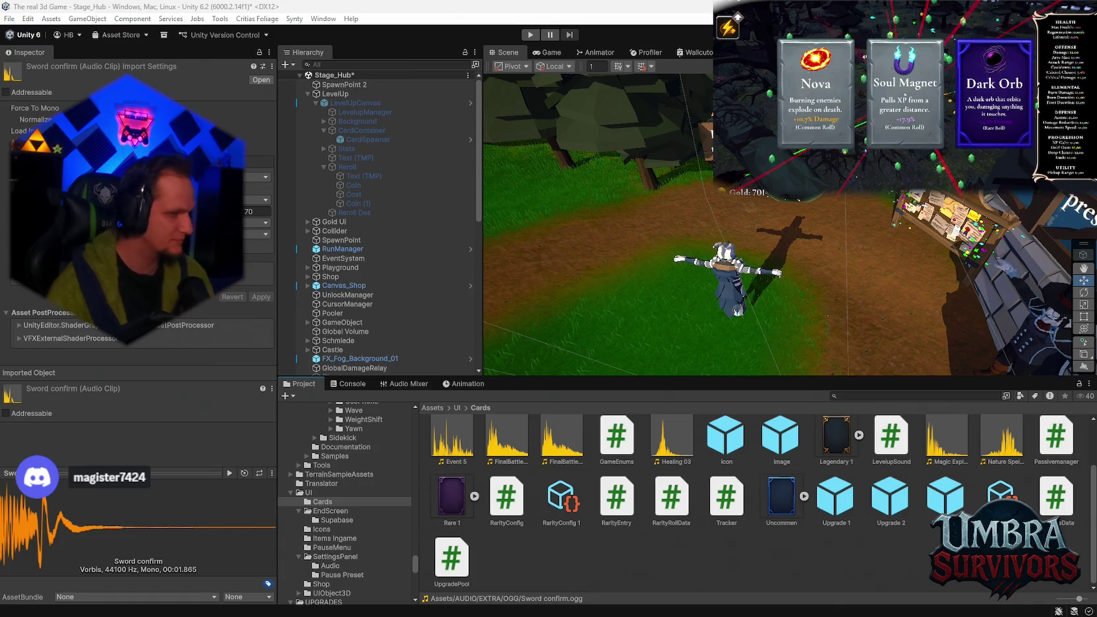
Step: Inspect the Dice Roll Sound clip's import settings, comparing them with the FinalBattle clip
{"action": "left_click", "coordinate": [982, 92]}
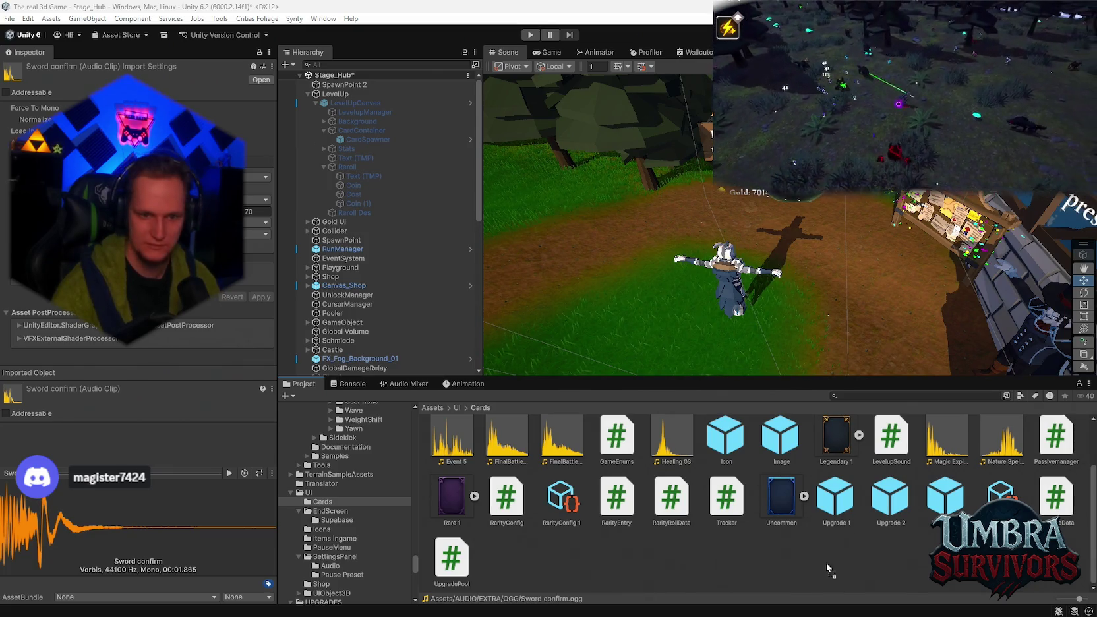
{"action": "scroll", "coordinate": [672, 504], "scroll_direction": "up", "scroll_amount": 1}
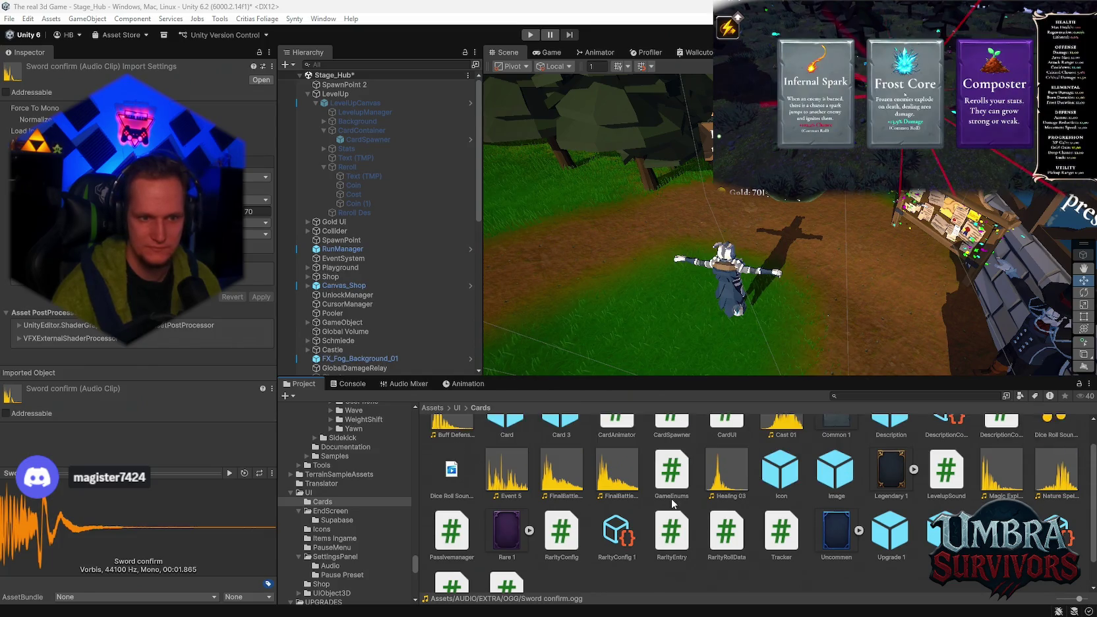
{"action": "left_click", "coordinate": [463, 475]}
{"action": "scroll", "coordinate": [882, 527], "scroll_direction": "up", "scroll_amount": 1}
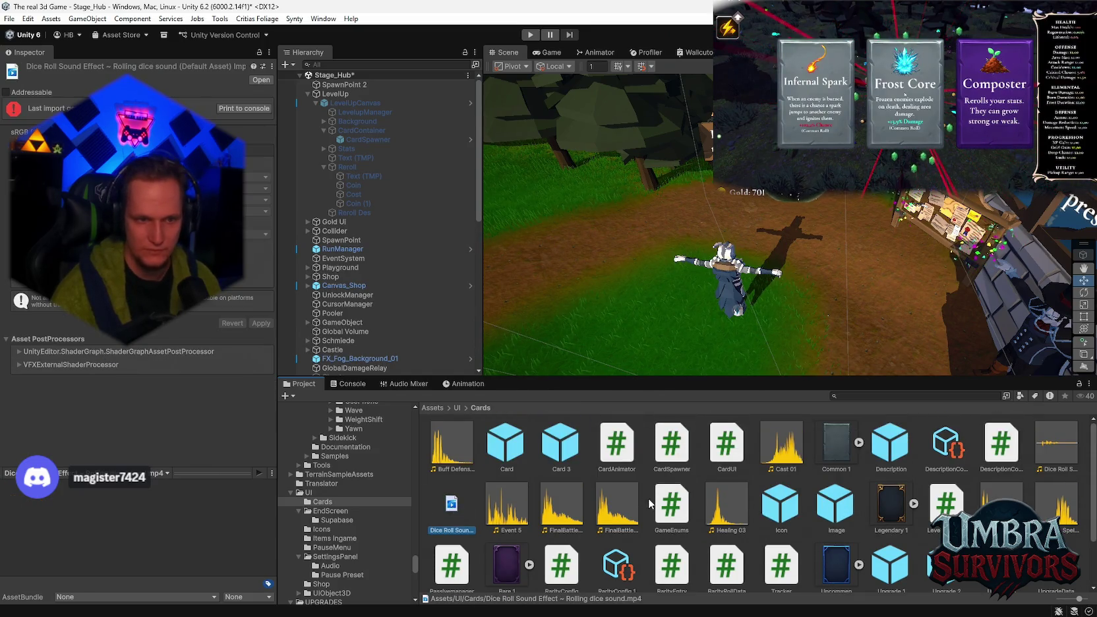
{"action": "left_click", "coordinate": [1068, 451]}
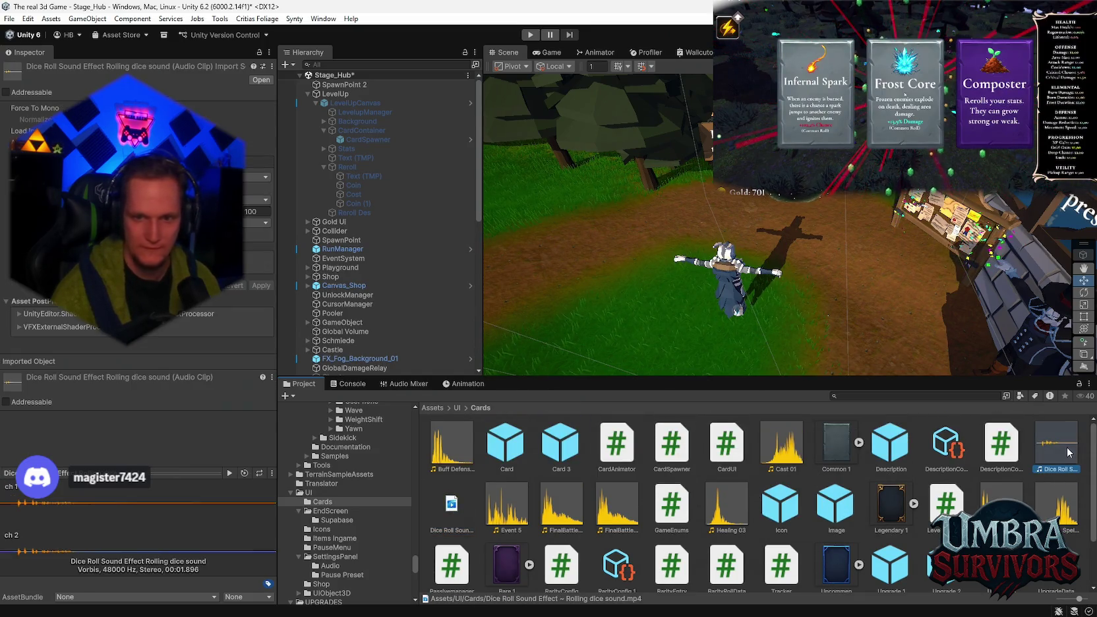
{"action": "left_click", "coordinate": [624, 506]}
{"action": "left_click", "coordinate": [1059, 445]}
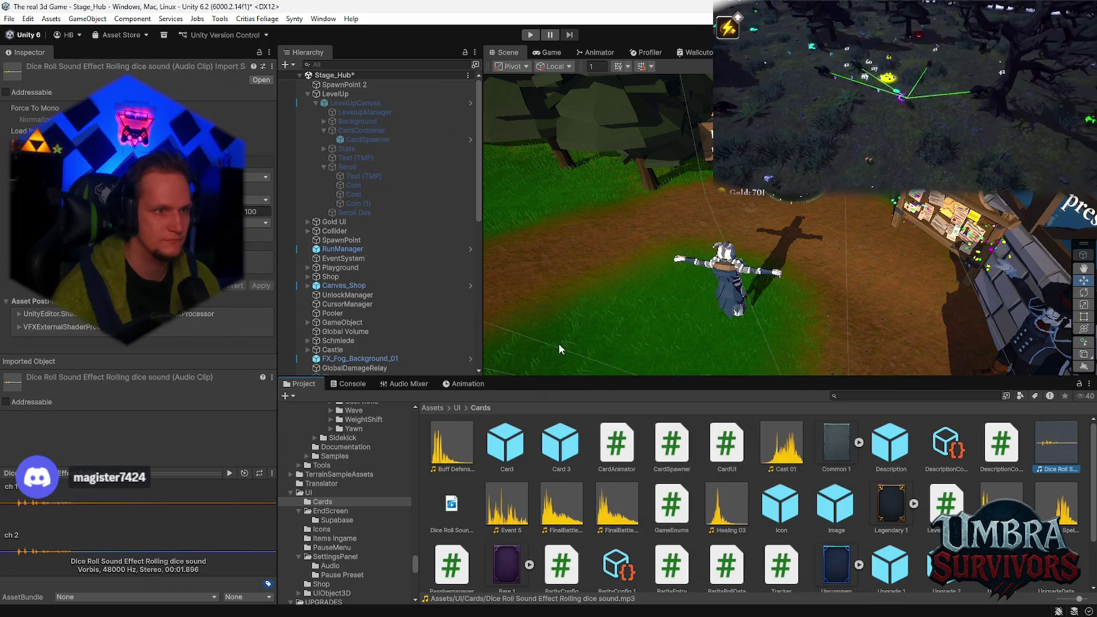
Step: Change a Dice Roll Sound import setting and apply it, rechecking against FinalBattle
{"action": "left_click", "coordinate": [257, 177]}
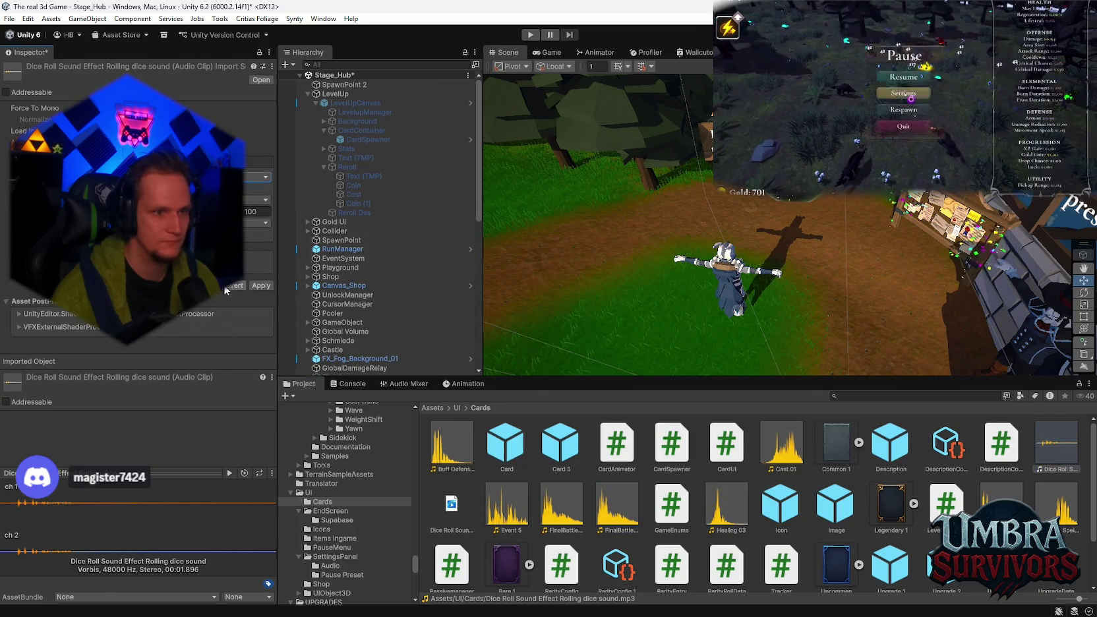
{"action": "left_click", "coordinate": [262, 287]}
{"action": "left_click", "coordinate": [617, 515]}
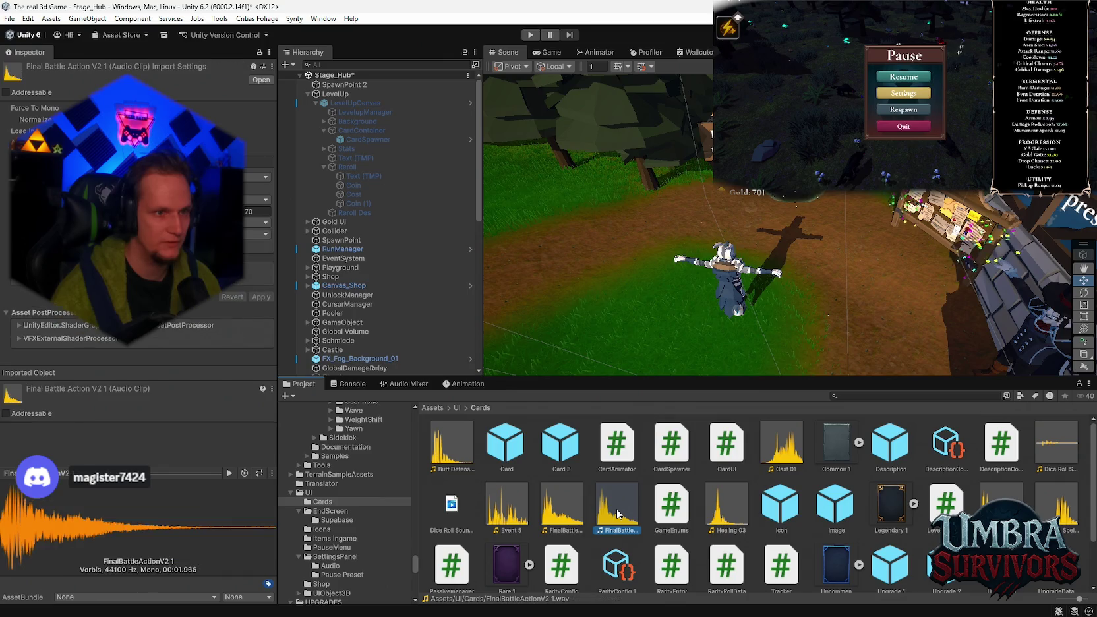
{"action": "left_click", "coordinate": [1053, 445]}
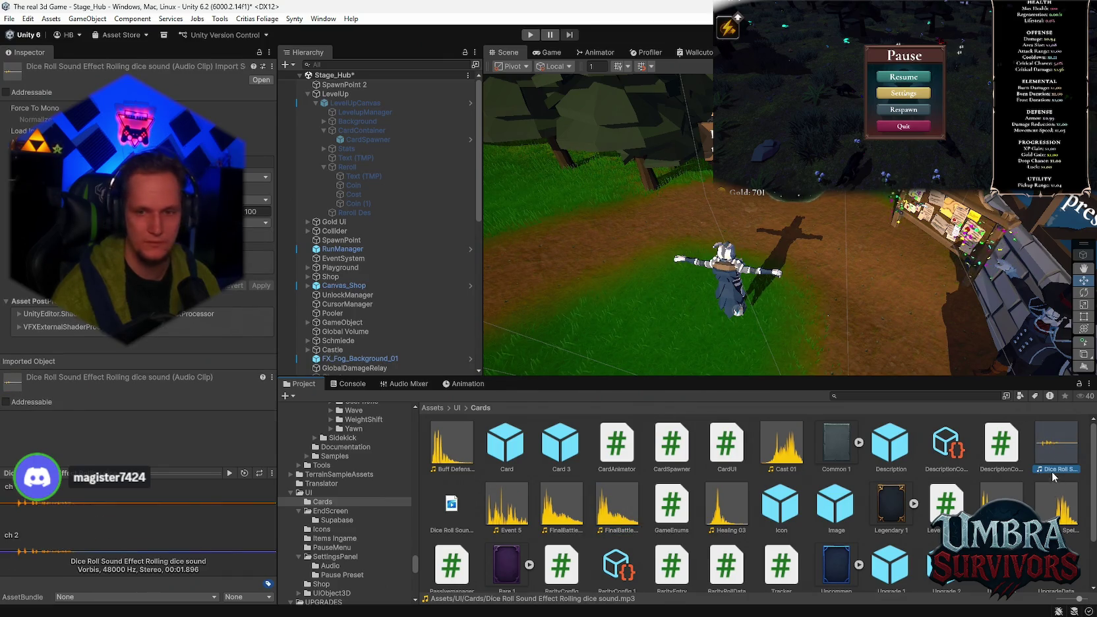
{"action": "left_click", "coordinate": [353, 140]}
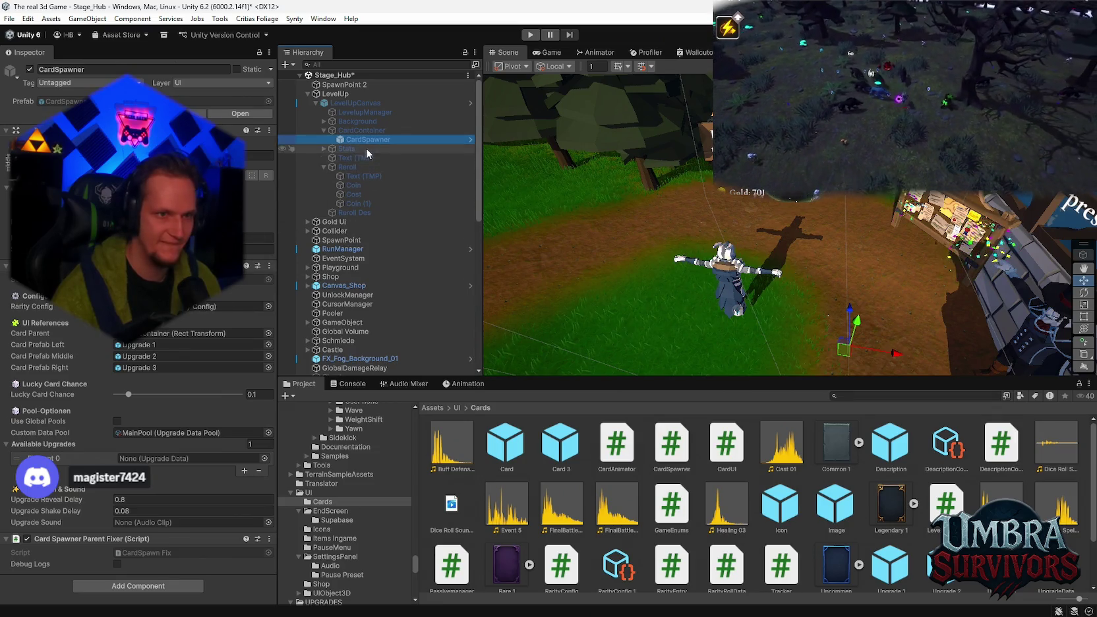
Step: Assign the Dice Roll Sound clip as LevelupManager's Reroll Click Sound and enter play mode
{"action": "left_click", "coordinate": [354, 115]}
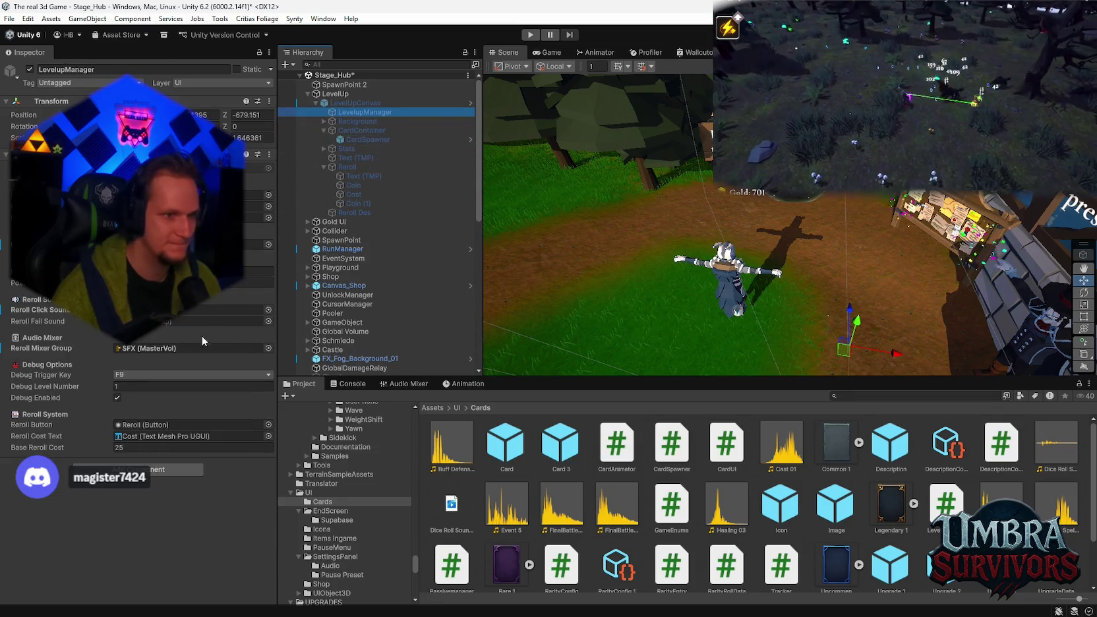
{"action": "mouse_move", "coordinate": [1056, 444]}
{"action": "left_mouse_down"}
{"action": "mouse_move", "coordinate": [660, 369]}
{"action": "mouse_move", "coordinate": [218, 310]}
{"action": "left_mouse_up"}
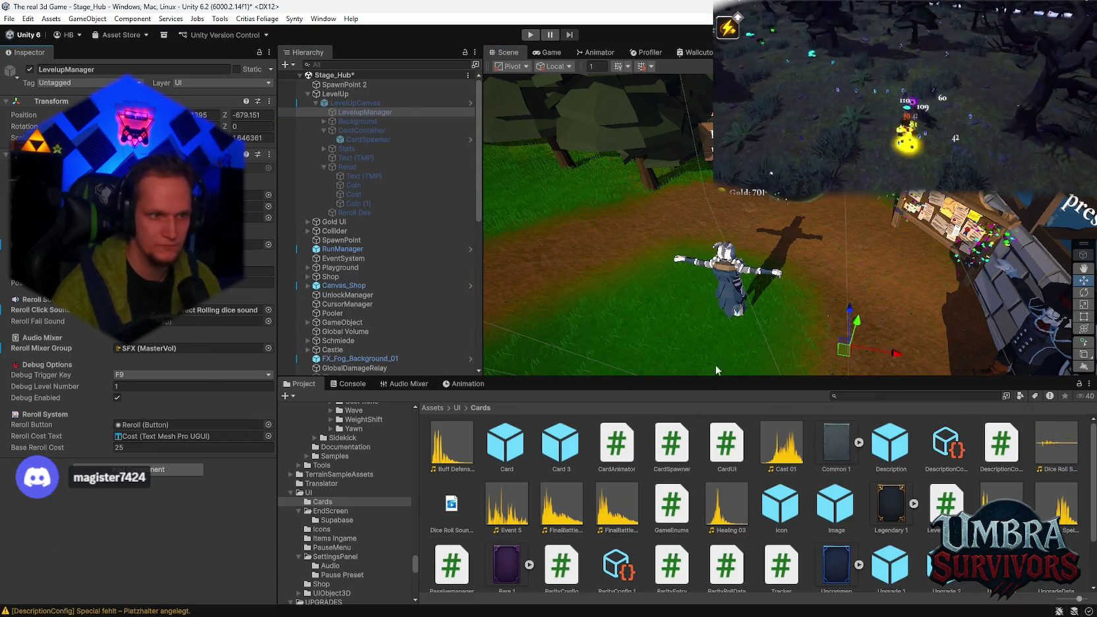
{"action": "left_click", "coordinate": [534, 33]}
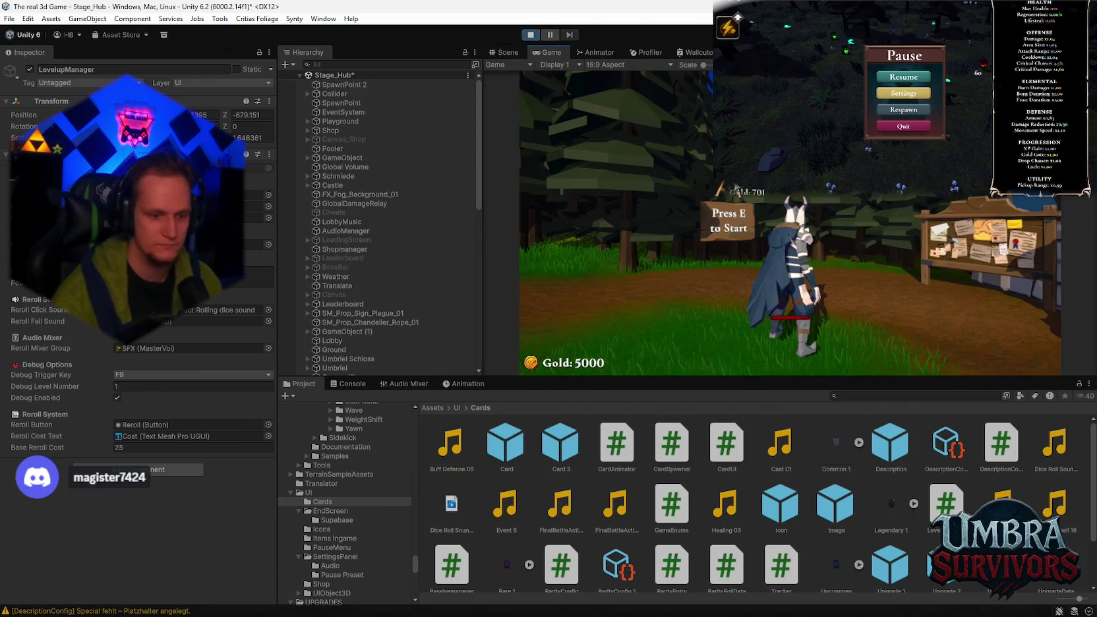
Step: Open the in-game settings panel from the pause menu and close it again
{"action": "key", "text": "Escape"}
{"action": "left_click", "coordinate": [789, 226]}
{"action": "key", "text": "Escape"}
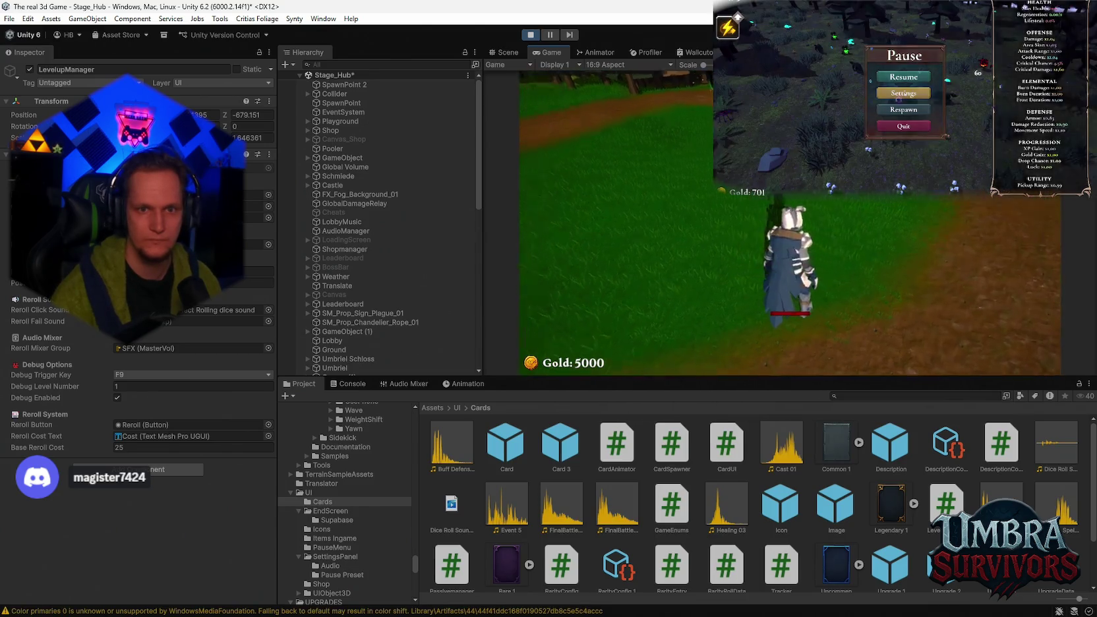
Step: Try upgrading the Ice Wand at the weapon stand, then walk into the Stage 1 portal
{"action": "key", "text": "w"}
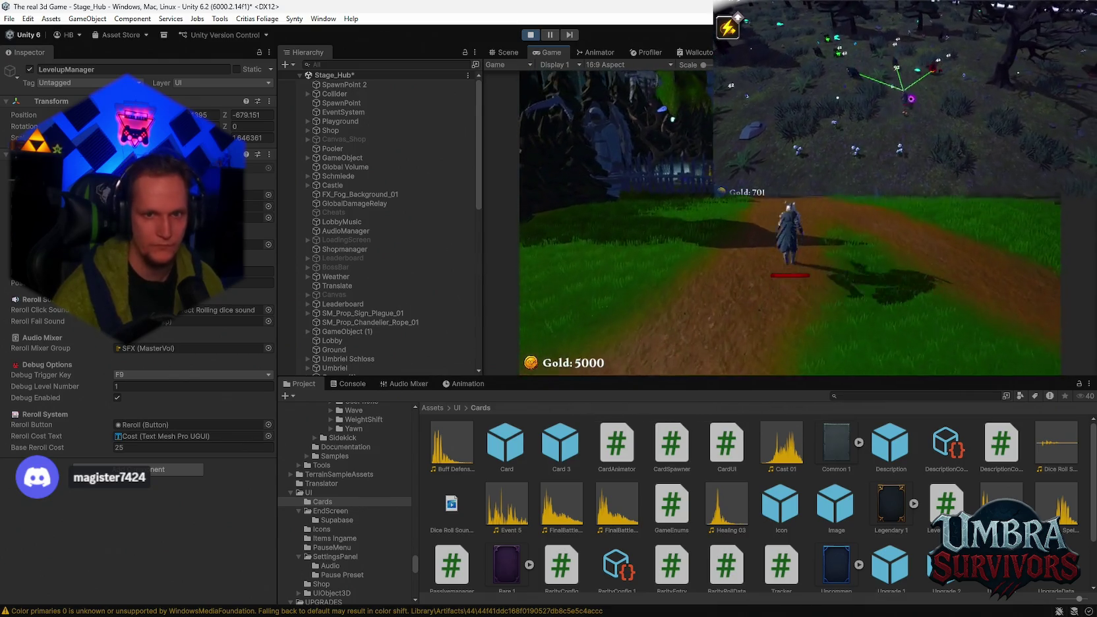
{"action": "key", "text": "w"}
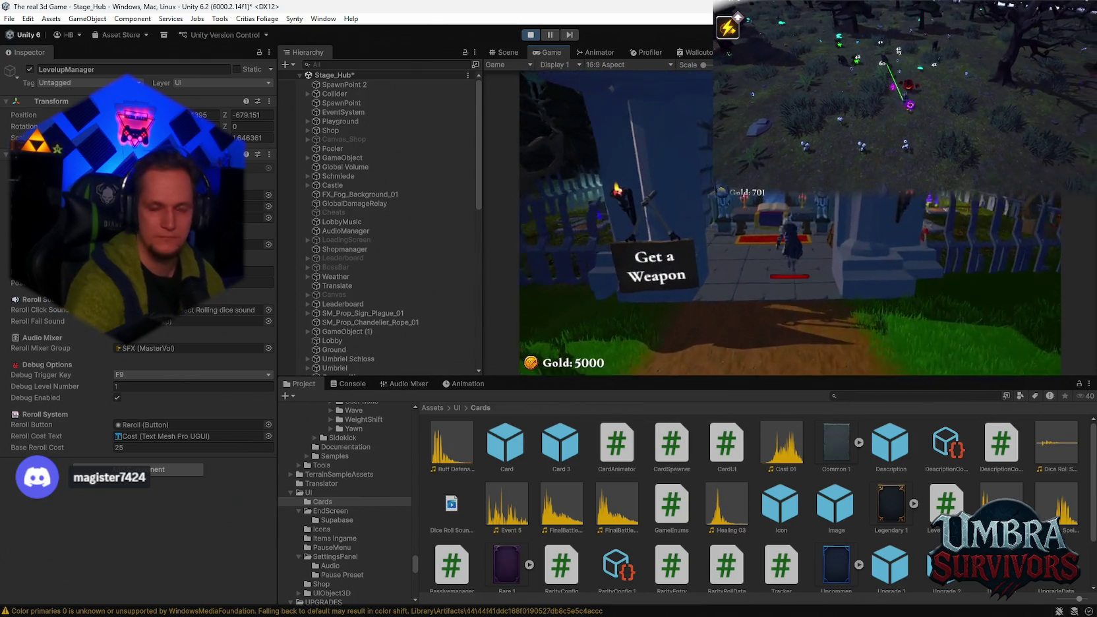
{"action": "left_click", "coordinate": [715, 274]}
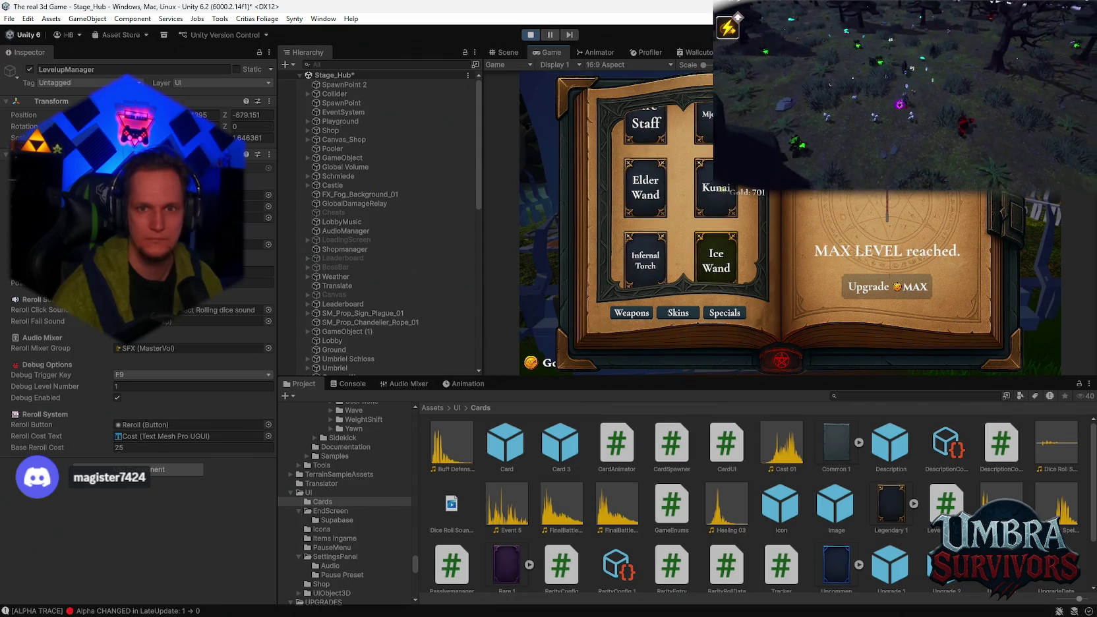
{"action": "key", "text": "Escape"}
{"action": "key", "text": "s"}
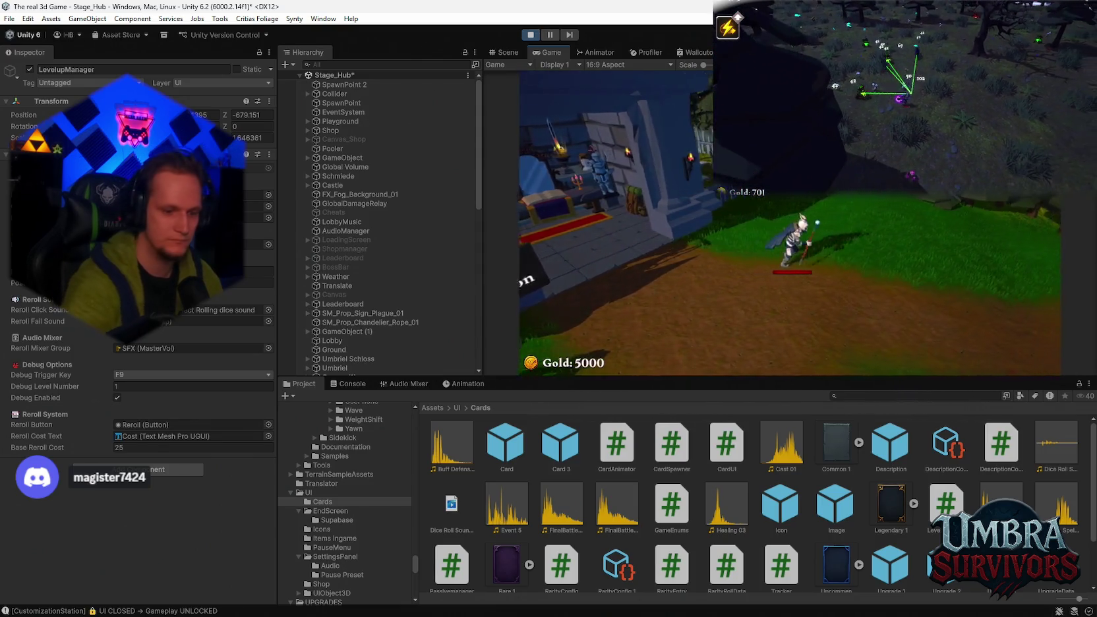
{"action": "key", "text": "w"}
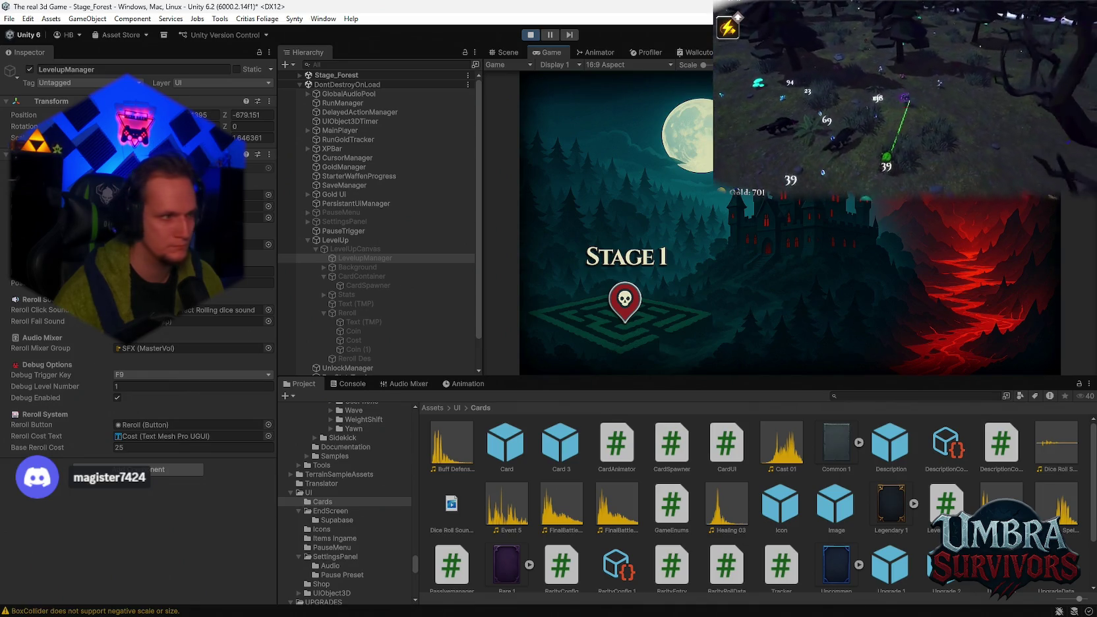
Step: Play through the forest collecting experience, pausing to enlarge the Game view, until level 2
{"action": "key", "text": "s"}
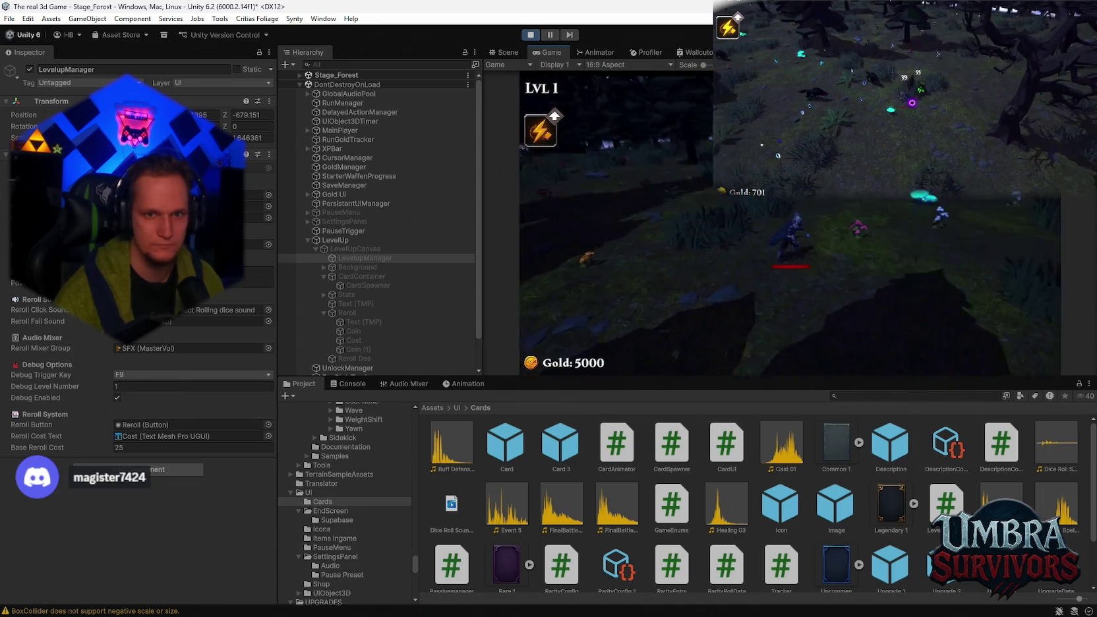
{"action": "key", "text": "w"}
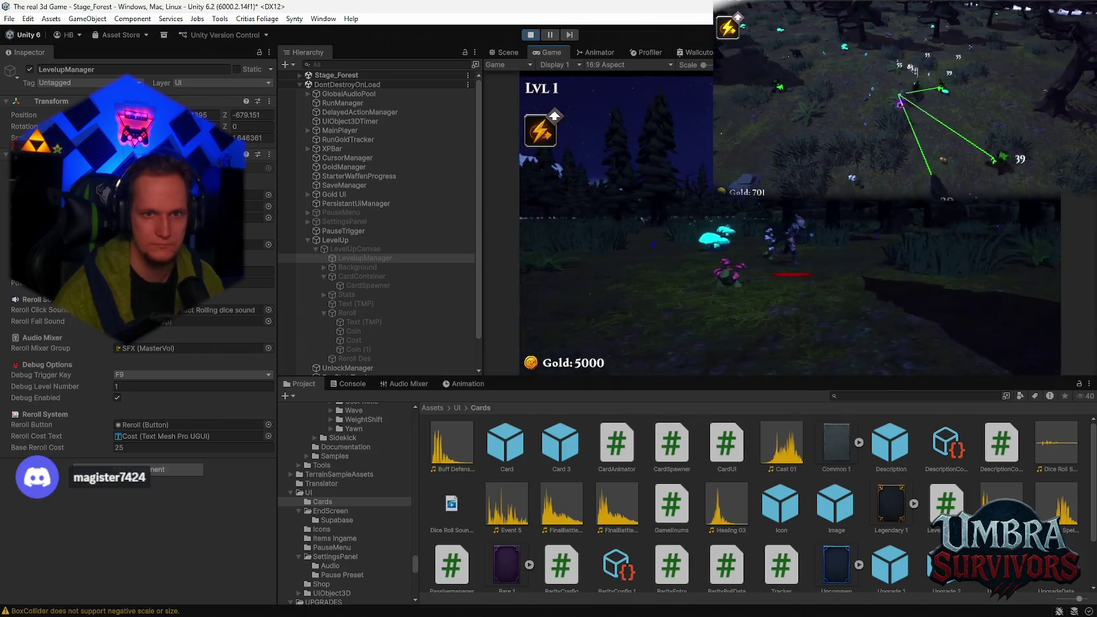
{"action": "key", "text": "s"}
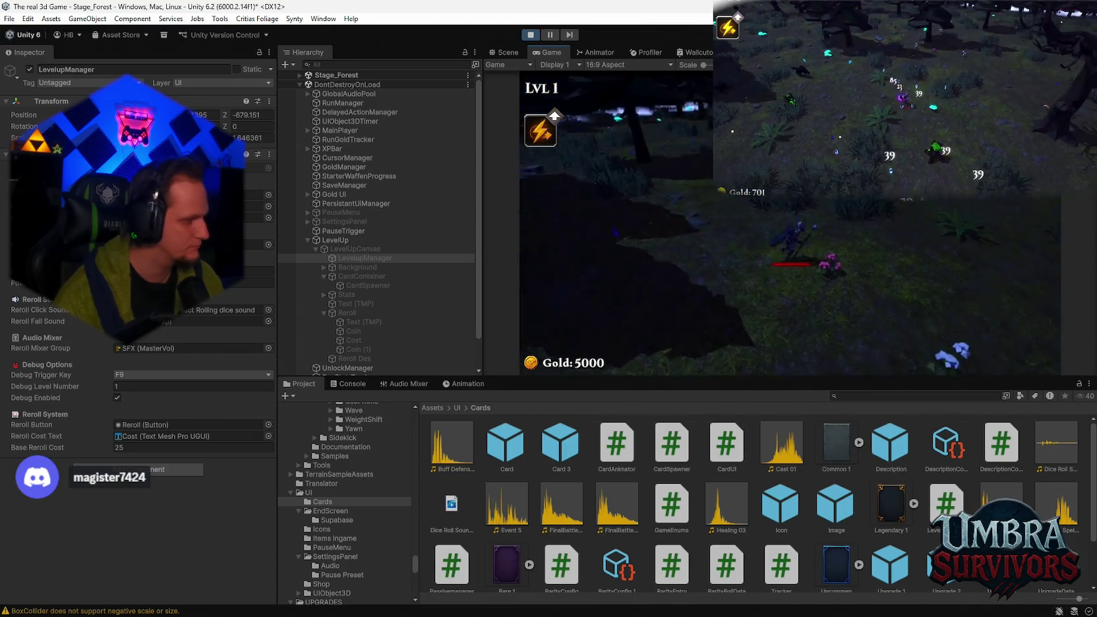
{"action": "key", "text": "d"}
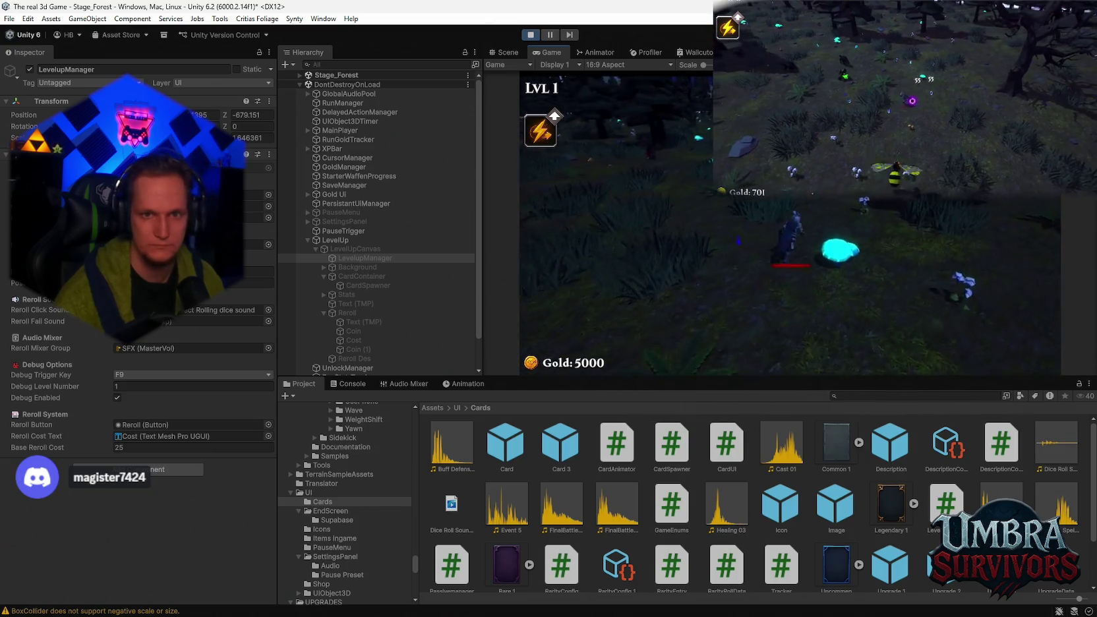
{"action": "key", "text": "Escape"}
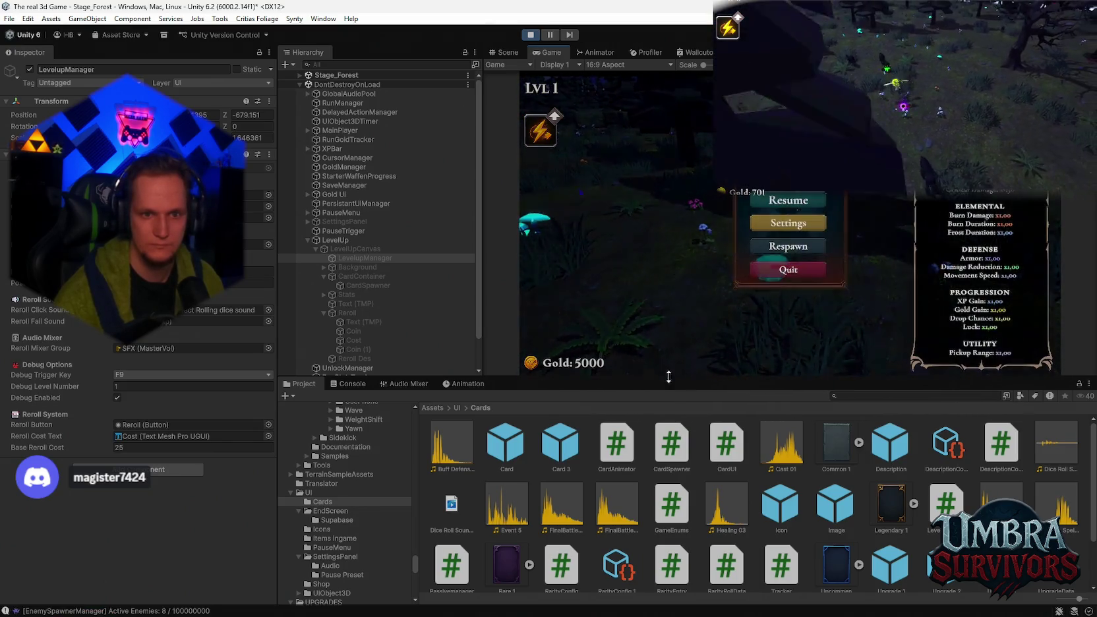
{"action": "left_click_drag", "start_coordinate": [668, 377], "coordinate": [671, 440]}
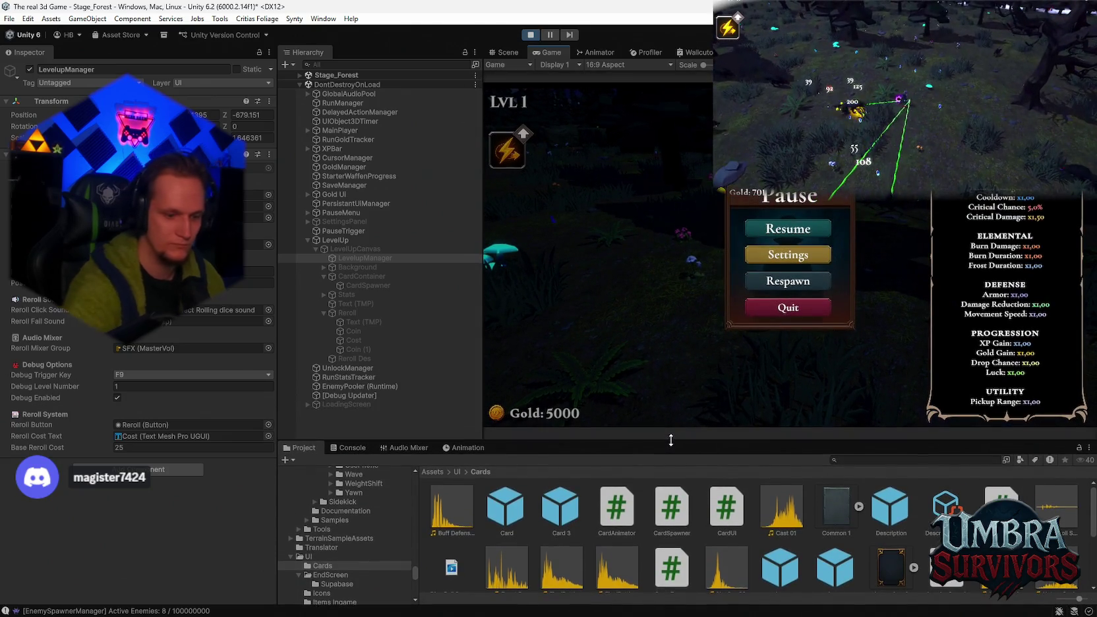
{"action": "key", "text": "Escape"}
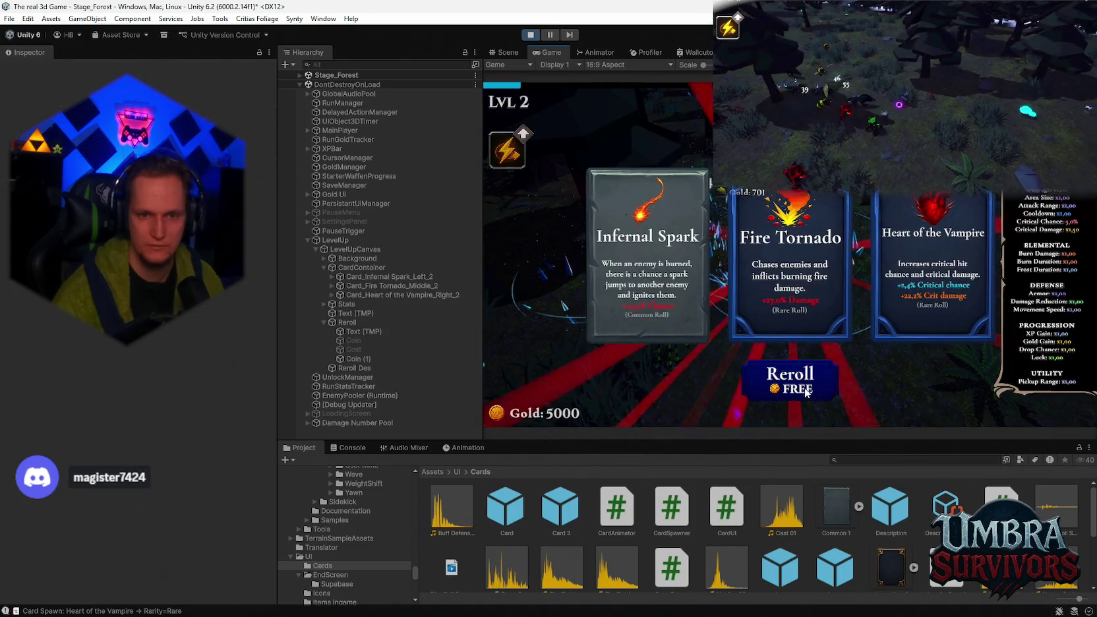
Step: Reroll the cards three times (free, 100, 200 gold), check Console spawn logs, then stop play
{"action": "left_click", "coordinate": [804, 390]}
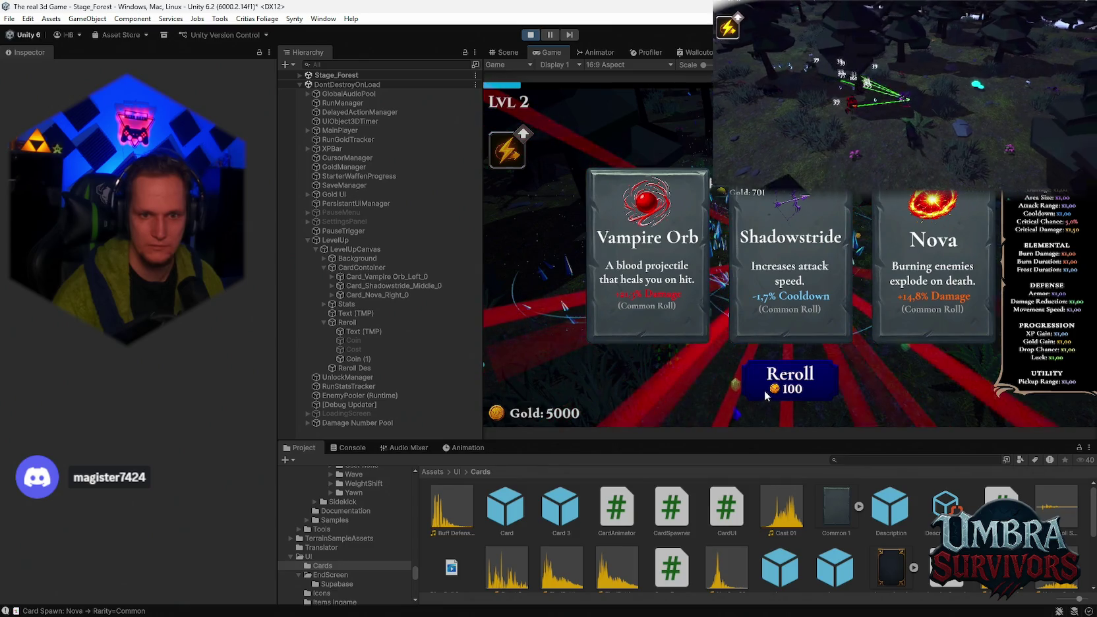
{"action": "left_click", "coordinate": [776, 389]}
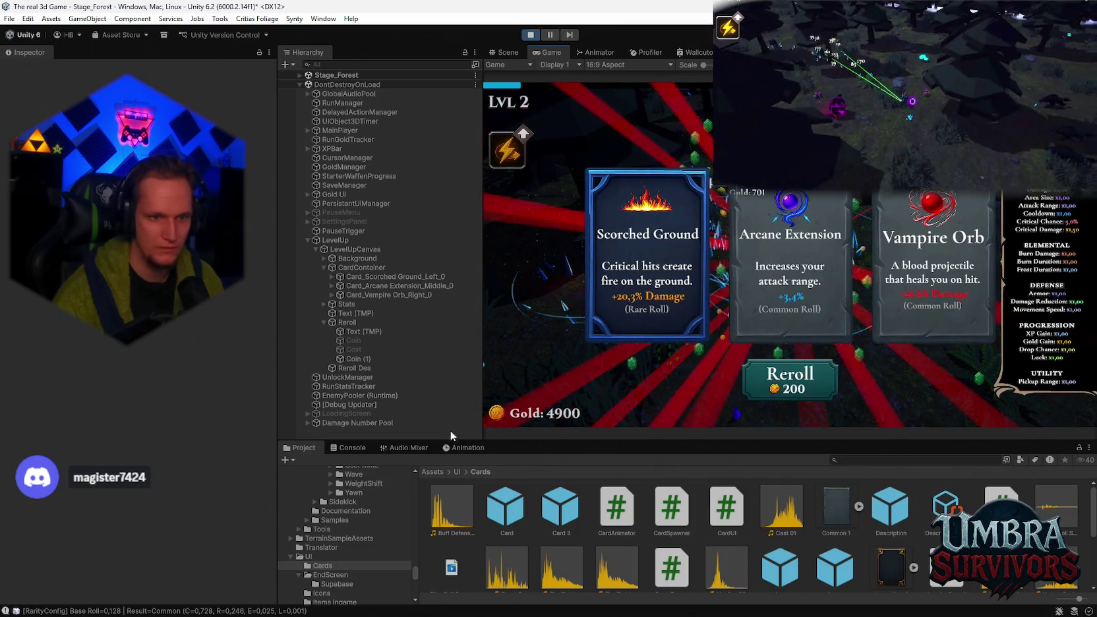
{"action": "left_click", "coordinate": [352, 448]}
{"action": "left_click", "coordinate": [815, 380]}
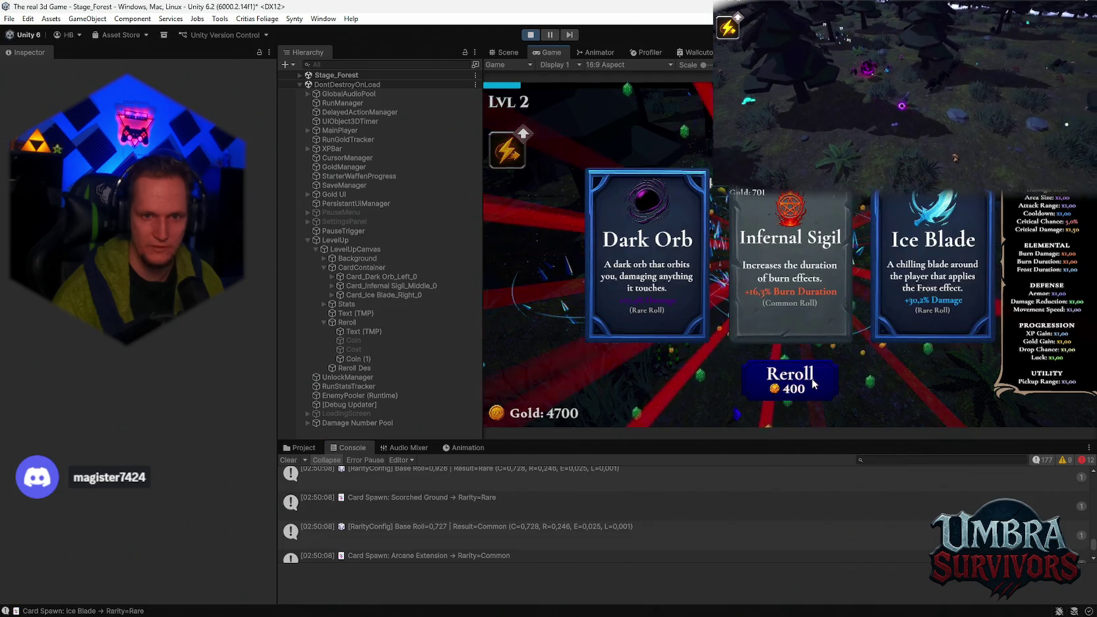
{"action": "key", "text": "ctrl+p"}
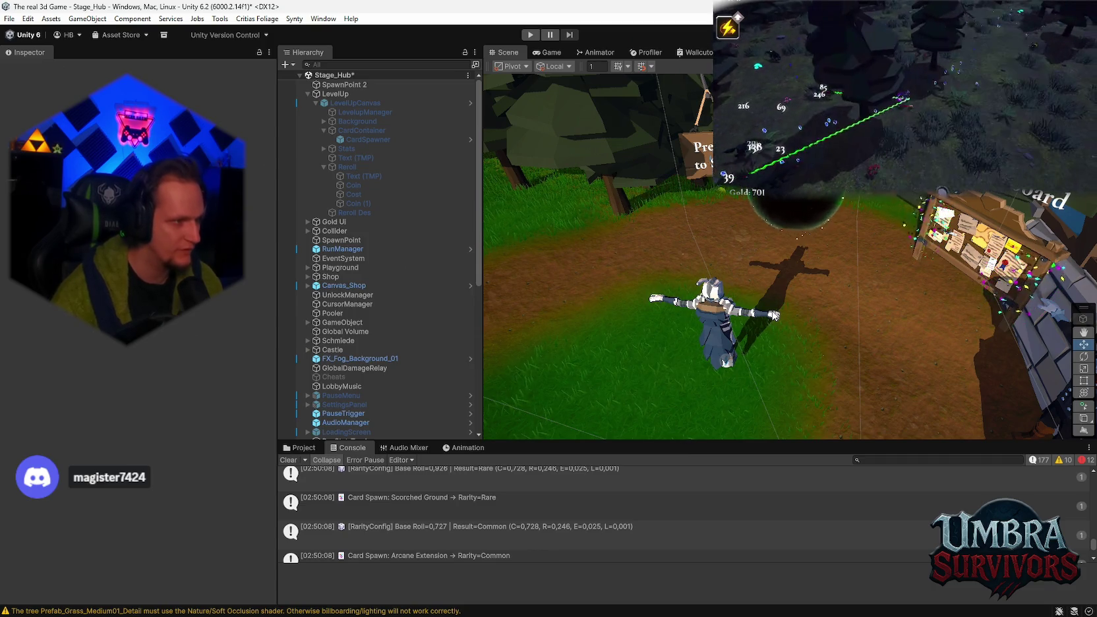
Step: Show the Assets/UI/Cards folder in an enlarged Project panel
{"action": "scroll", "coordinate": [696, 354], "scroll_direction": "down", "scroll_amount": 3}
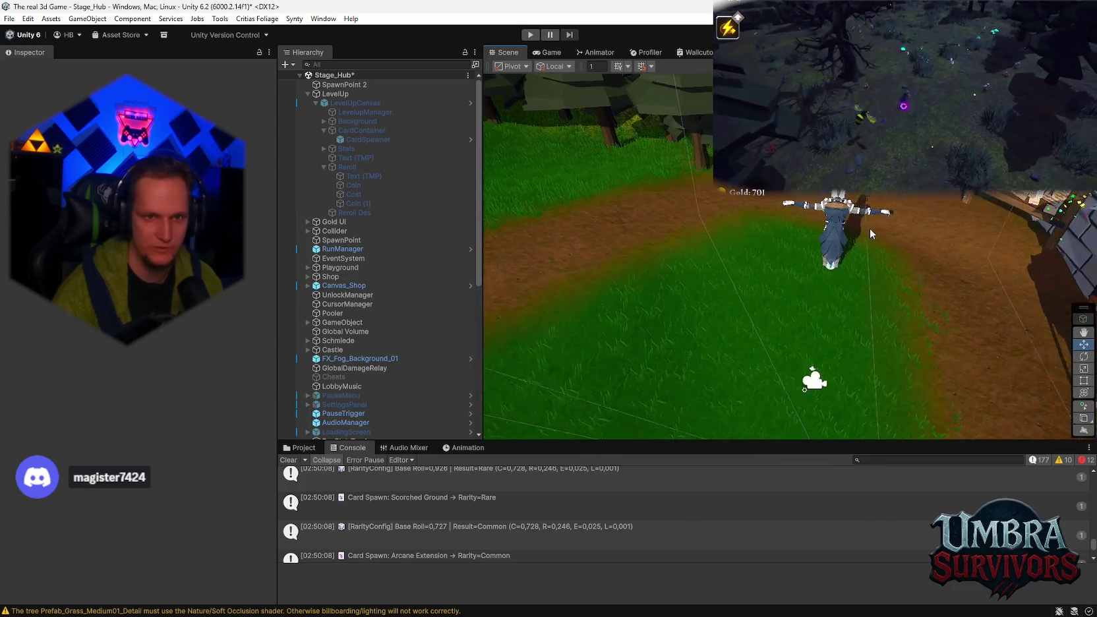
{"action": "scroll", "coordinate": [718, 322], "scroll_direction": "up", "scroll_amount": 5}
{"action": "scroll", "coordinate": [717, 320], "scroll_direction": "up", "scroll_amount": 1}
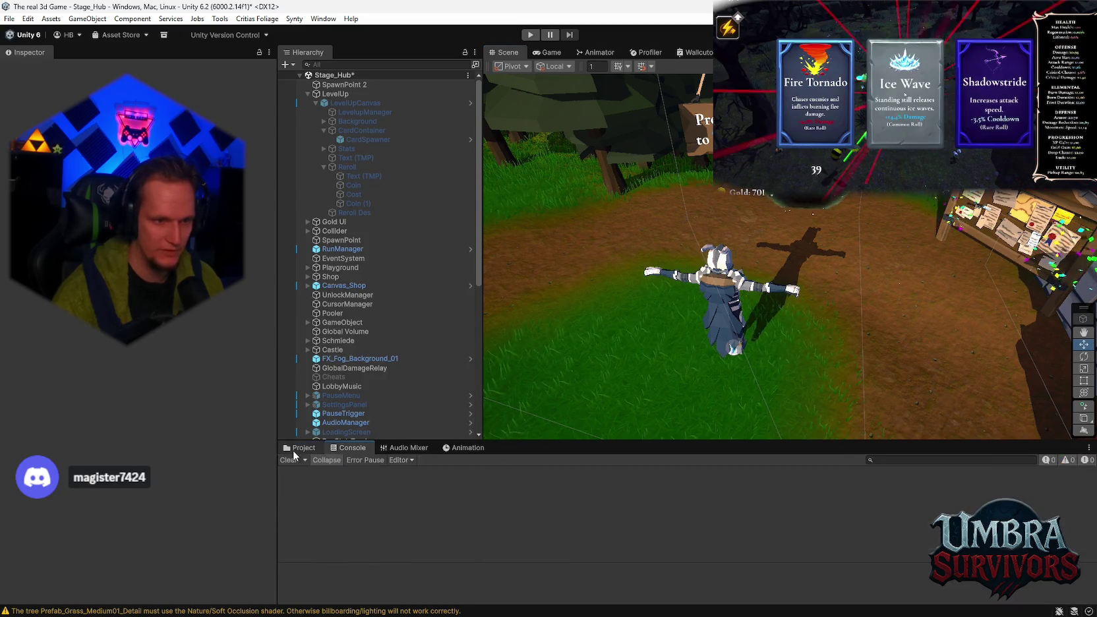
{"action": "left_click", "coordinate": [302, 451]}
{"action": "left_click_drag", "start_coordinate": [688, 434], "coordinate": [689, 420]}
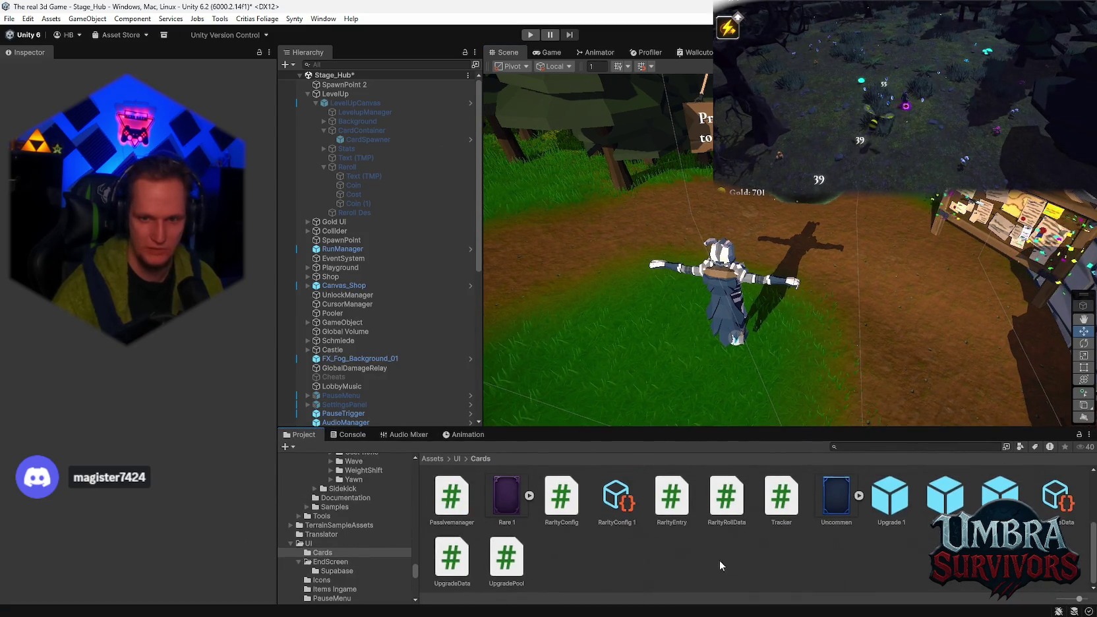
{"action": "scroll", "coordinate": [720, 560], "scroll_direction": "up", "scroll_amount": 3}
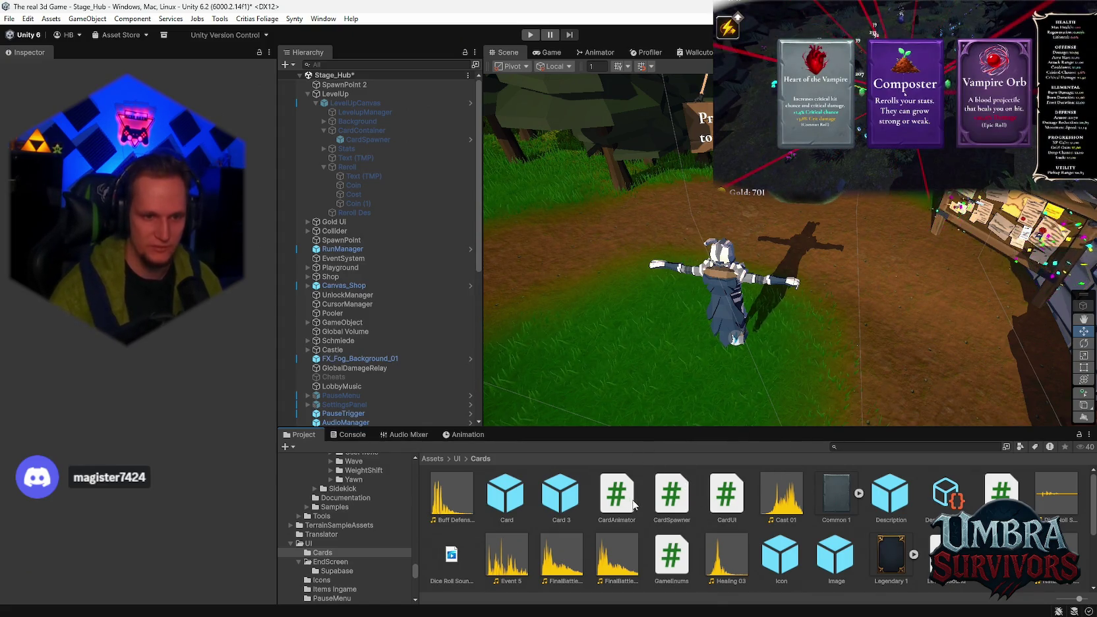
Step: Zoom and pan the Scene view to recentre on the character
{"action": "scroll", "coordinate": [659, 509], "scroll_direction": "down", "scroll_amount": 5}
{"action": "scroll", "coordinate": [653, 540], "scroll_direction": "up", "scroll_amount": 3}
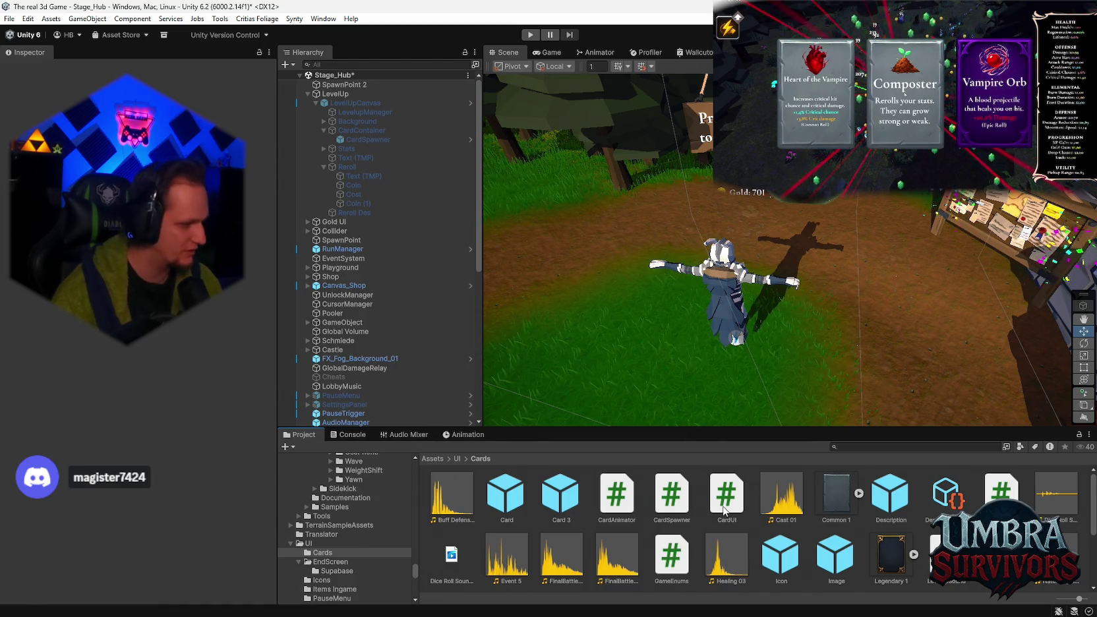
{"action": "scroll", "coordinate": [759, 528], "scroll_direction": "down", "scroll_amount": 5}
{"action": "scroll", "coordinate": [765, 534], "scroll_direction": "up", "scroll_amount": 5}
{"action": "scroll", "coordinate": [825, 535], "scroll_direction": "down", "scroll_amount": 1}
{"action": "scroll", "coordinate": [868, 538], "scroll_direction": "up", "scroll_amount": 1}
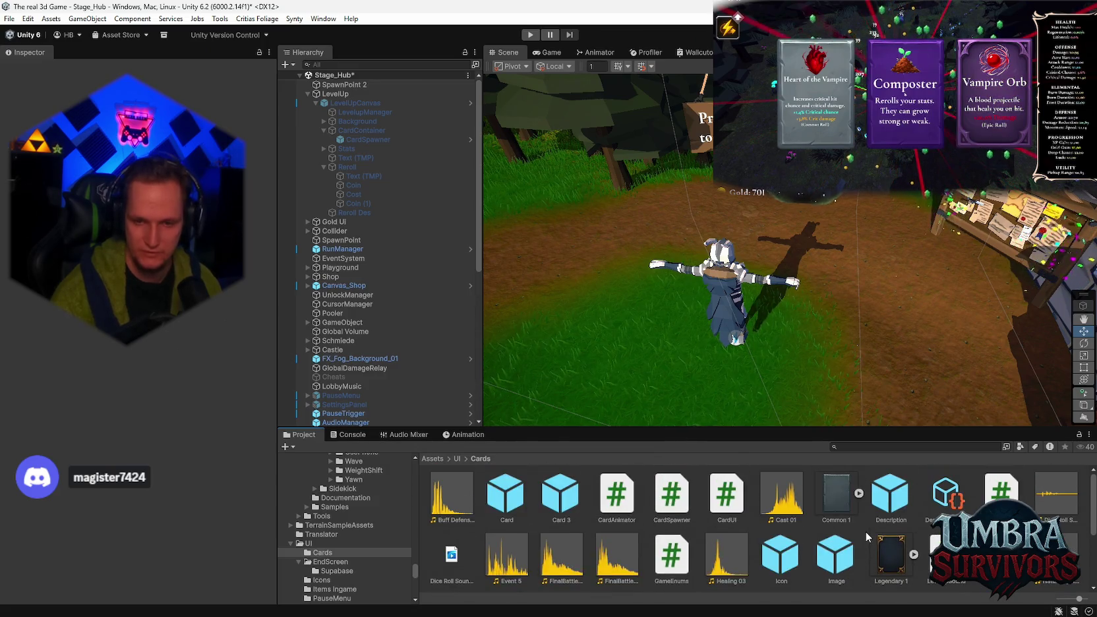
{"action": "scroll", "coordinate": [580, 525], "scroll_direction": "down", "scroll_amount": 5}
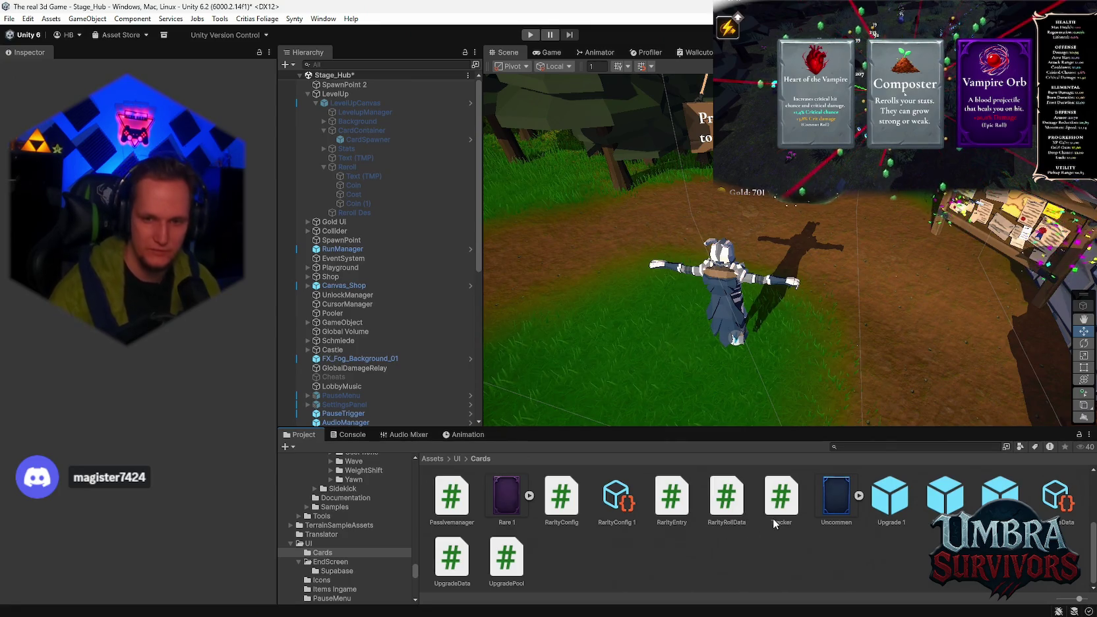
{"action": "scroll", "coordinate": [766, 345], "scroll_direction": "down", "scroll_amount": 3}
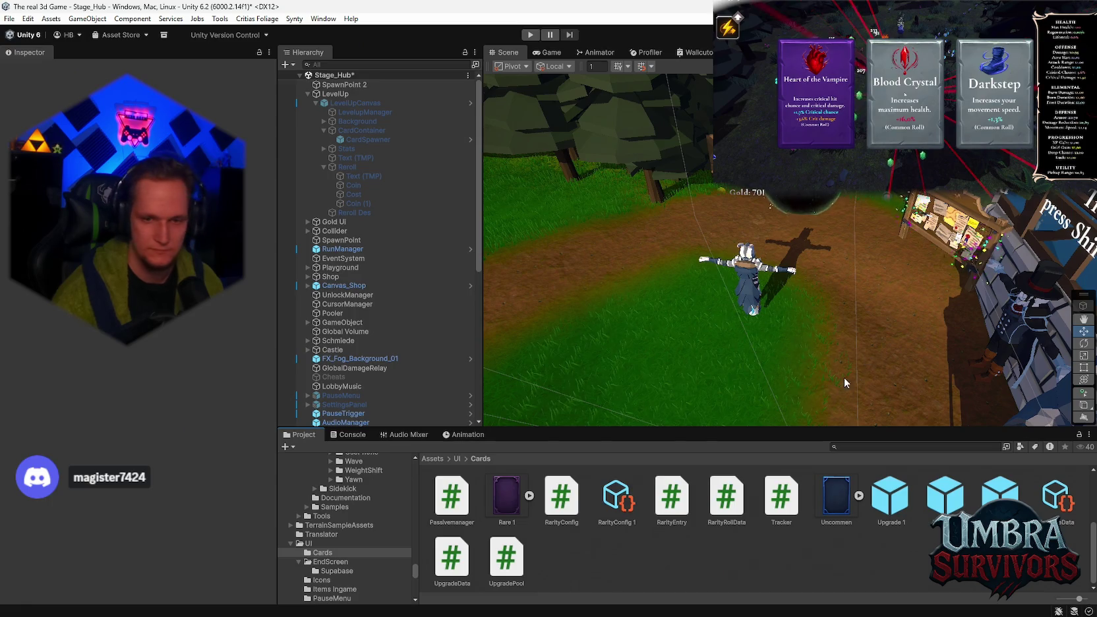
{"action": "mouse_move", "coordinate": [694, 356]}
{"action": "left_mouse_down"}
{"action": "mouse_move", "coordinate": [711, 258]}
{"action": "mouse_move", "coordinate": [629, 243]}
{"action": "mouse_move", "coordinate": [722, 305]}
{"action": "left_mouse_up"}
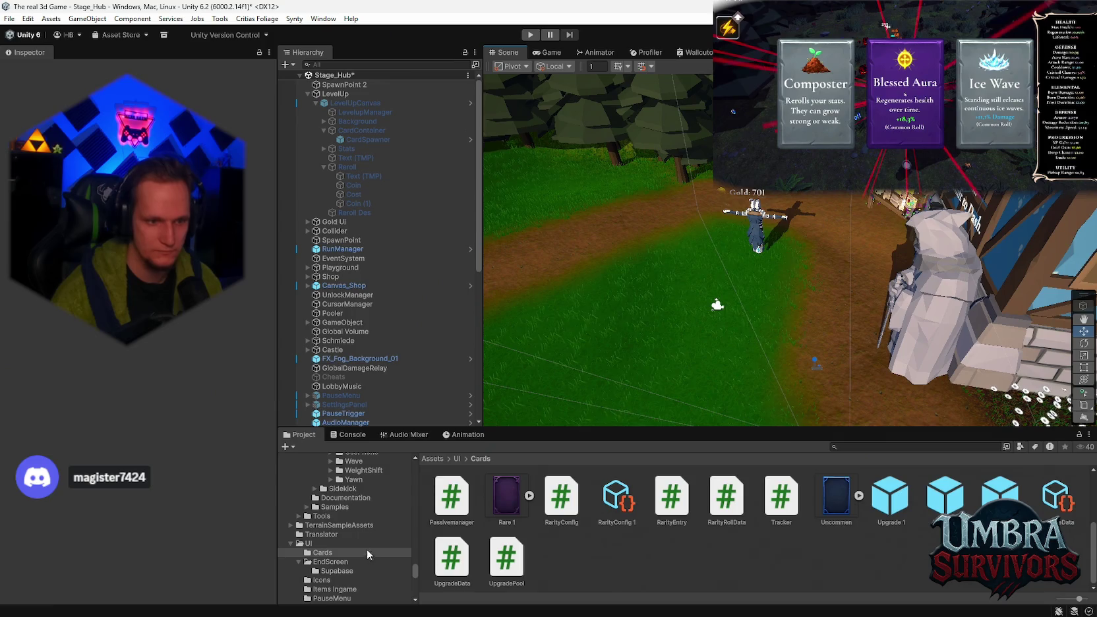
Step: Select LevelupManager and ping its rolling-dice Reroll Click Sound clip in the Project window
{"action": "scroll", "coordinate": [331, 573], "scroll_direction": "up", "scroll_amount": 4}
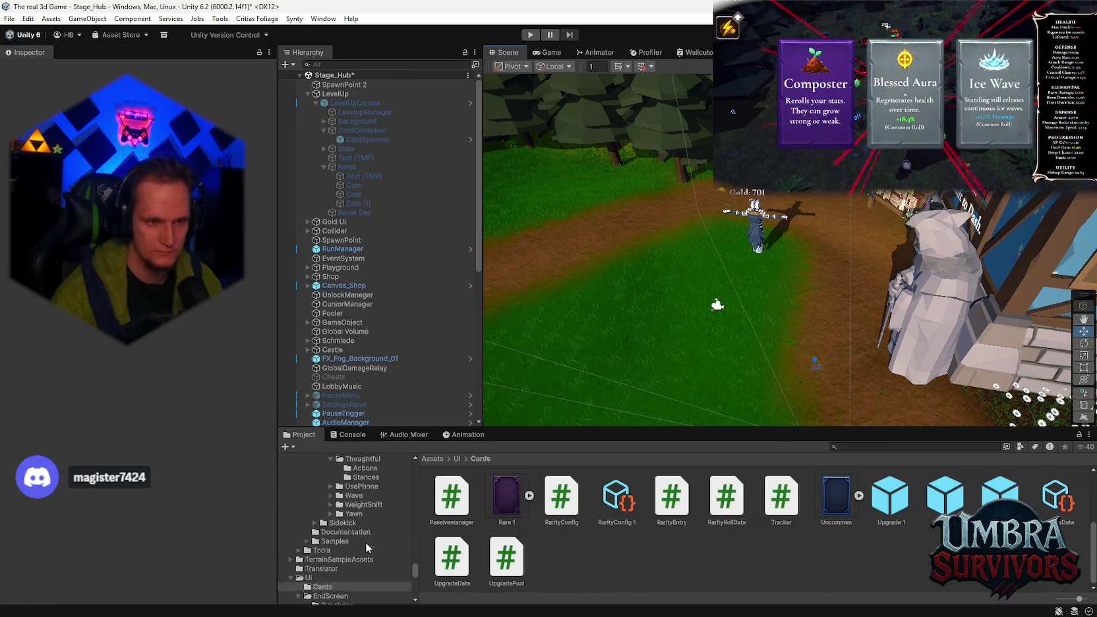
{"action": "left_click", "coordinate": [353, 112]}
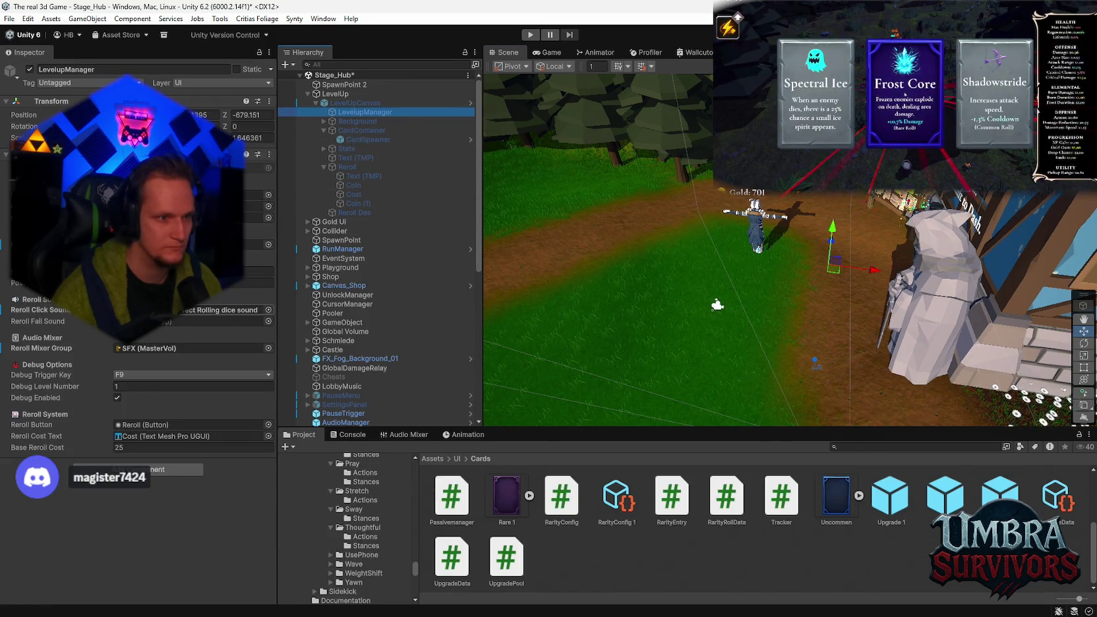
{"action": "left_click", "coordinate": [221, 310]}
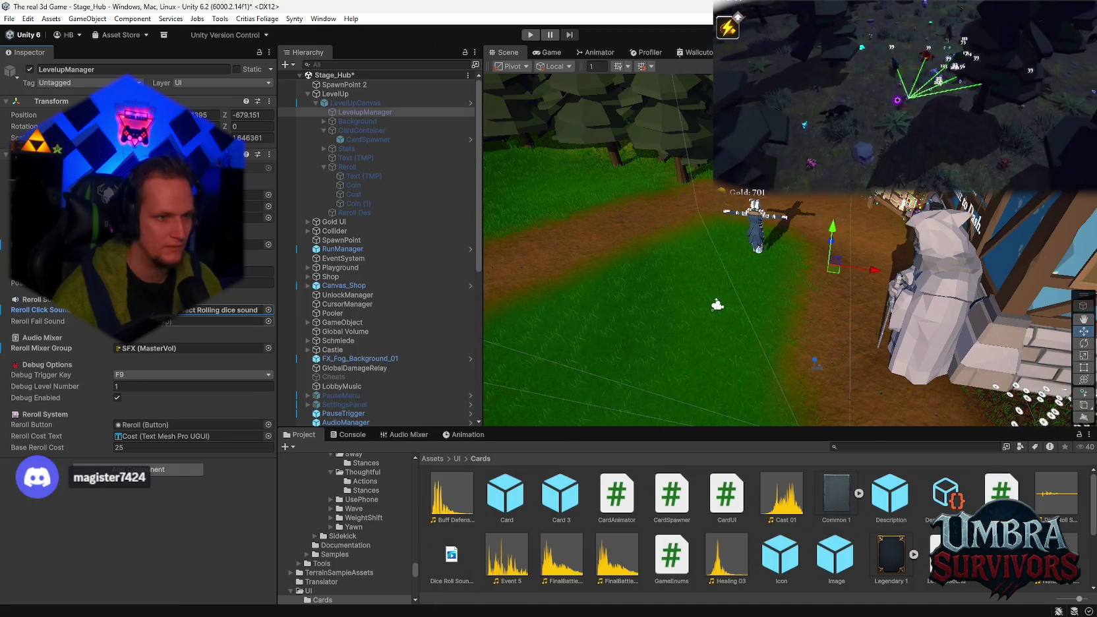
Step: Assign the Effect Rolling dice clip to Reroll Fail Sound and enter play mode
{"action": "left_click_drag", "start_coordinate": [190, 331], "coordinate": [198, 321]}
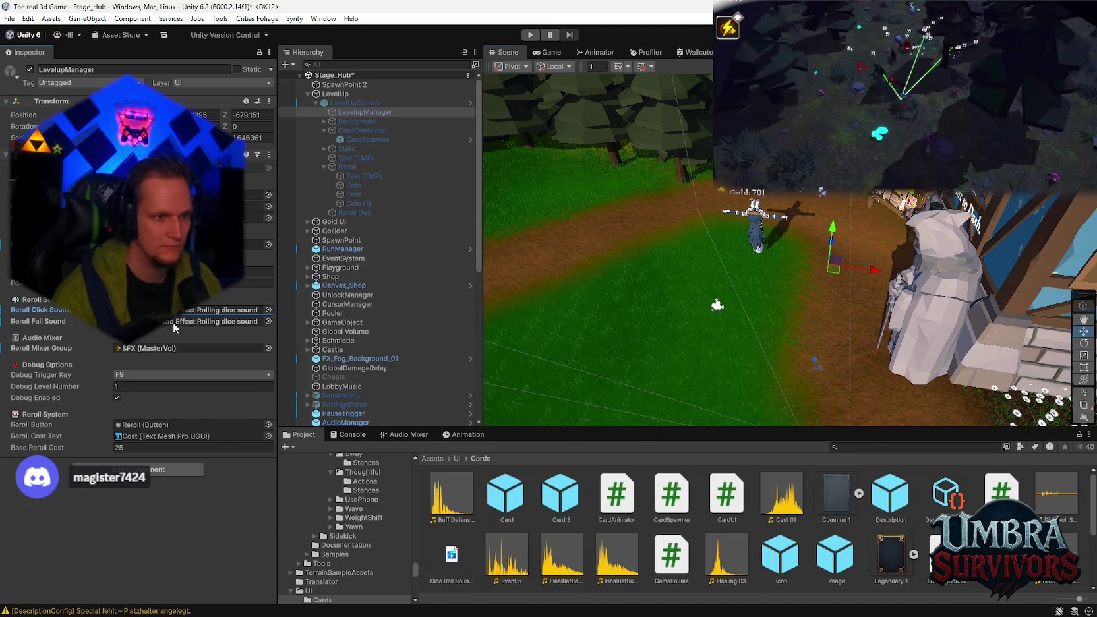
{"action": "left_click", "coordinate": [531, 34]}
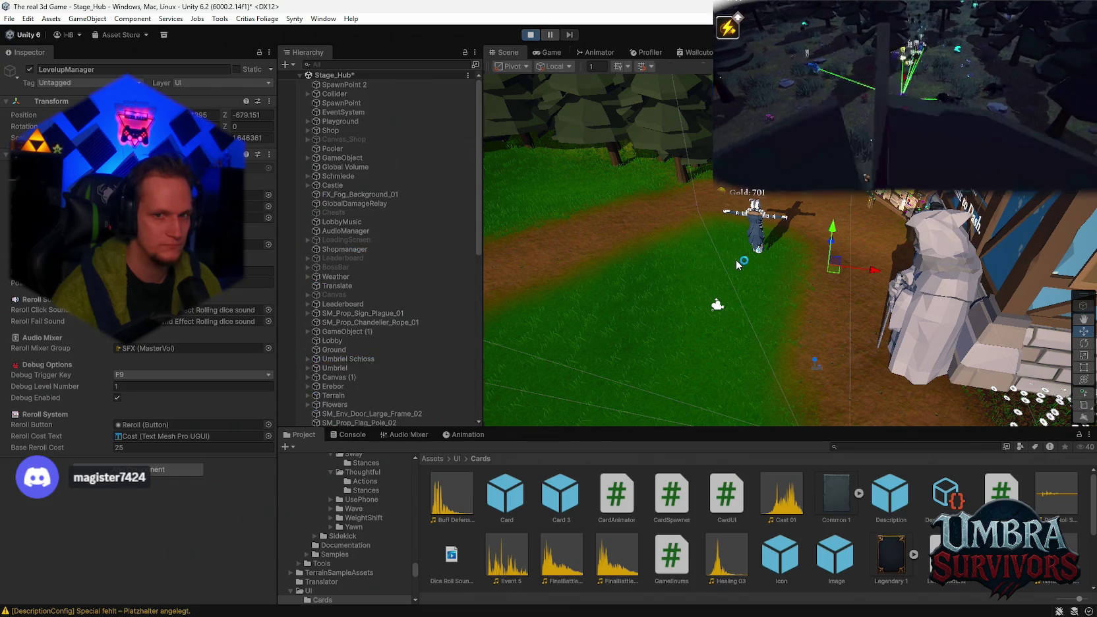
Step: Walk to the weapon shop and buy the Kunai upgrade for 400 gold
{"action": "key", "text": "w"}
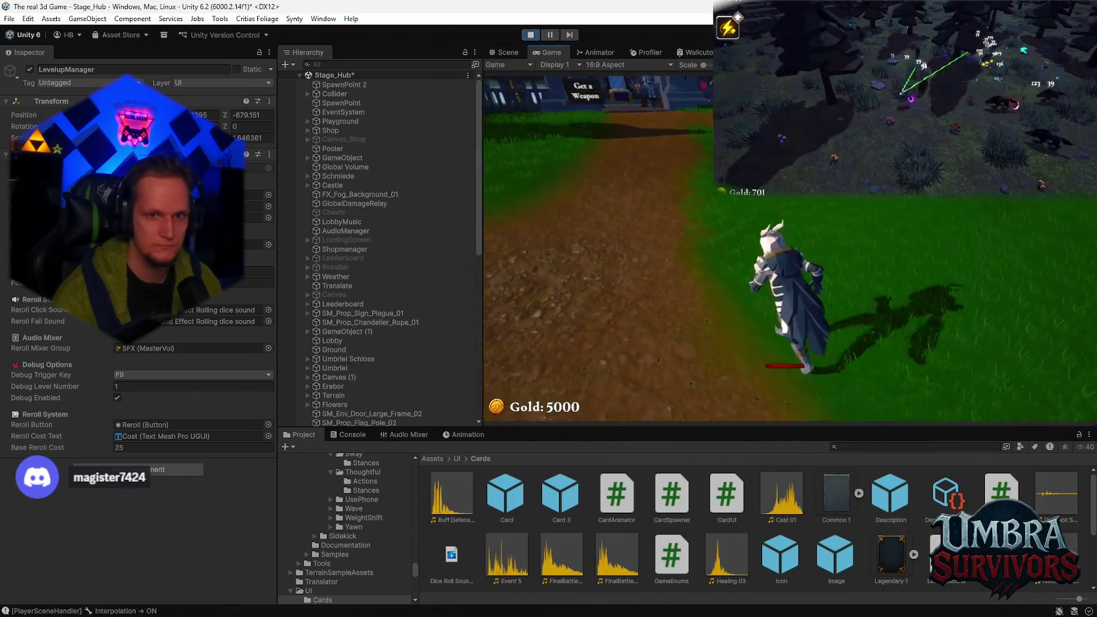
{"action": "key", "text": "w"}
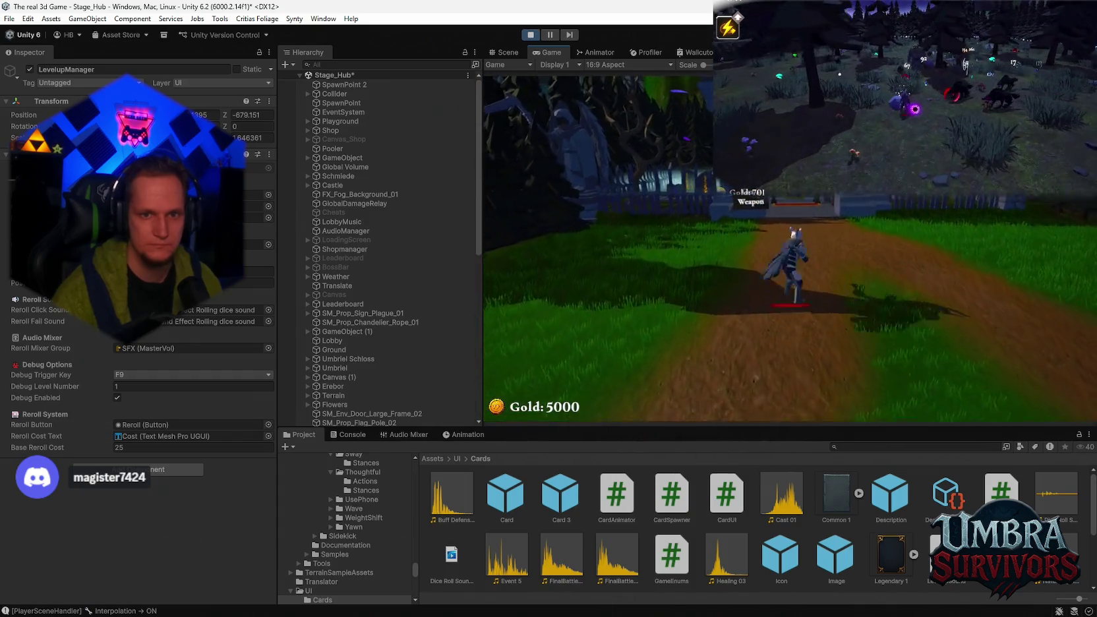
{"action": "key", "text": "w"}
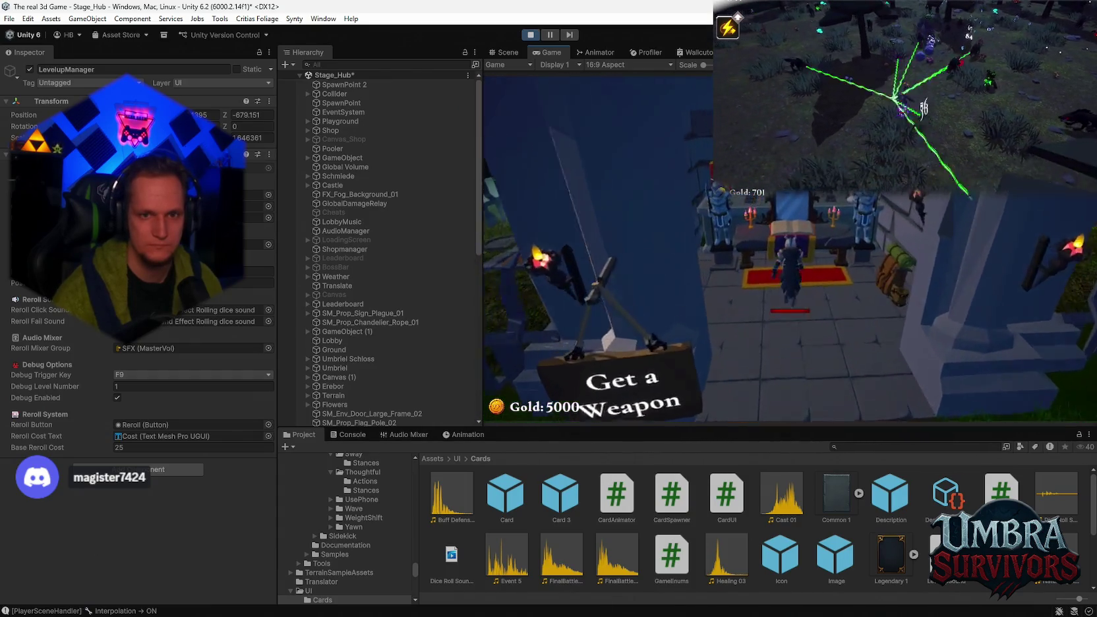
{"action": "left_click", "coordinate": [707, 241]}
{"action": "left_click", "coordinate": [897, 324]}
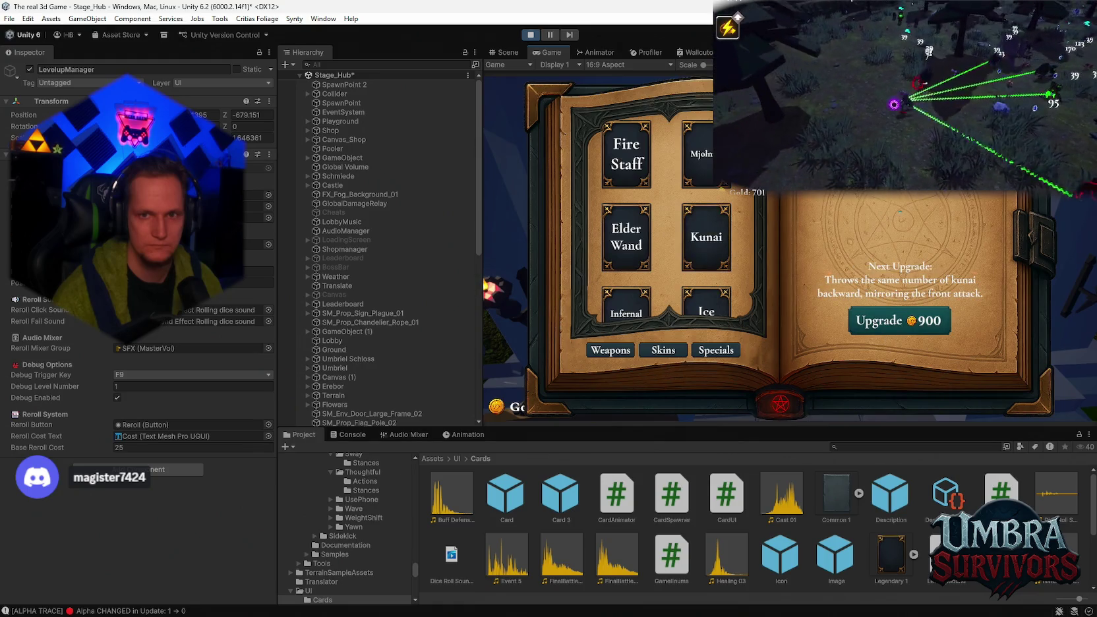
{"action": "key", "text": "Escape"}
{"action": "key", "text": "w"}
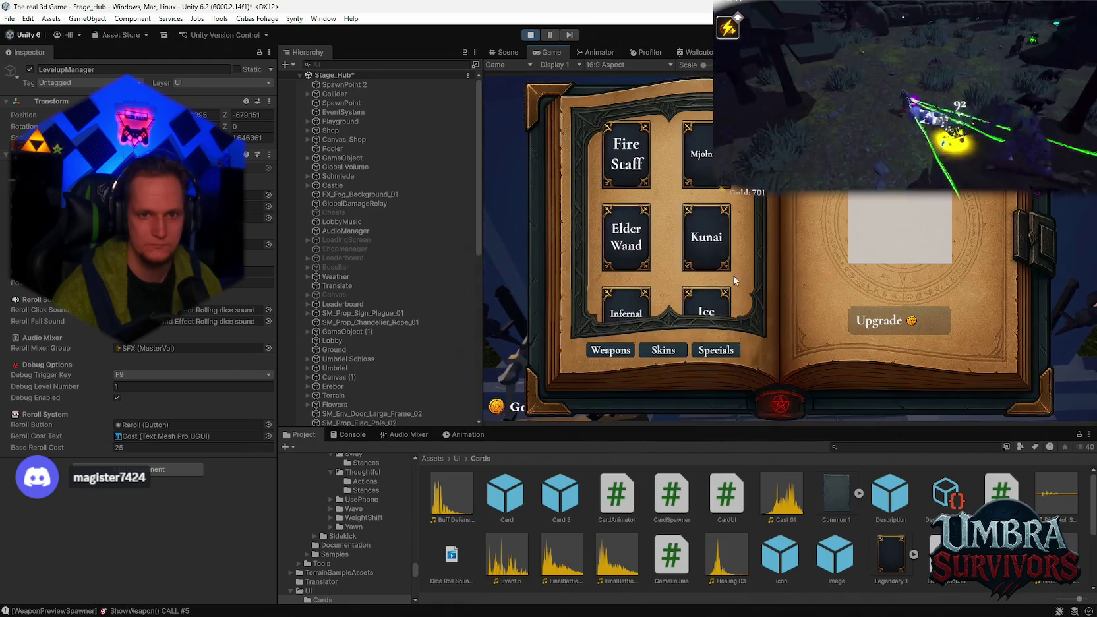
{"action": "key", "text": "Escape"}
Step: Walk to the start portal and enter Stage 1 with E
{"action": "key", "text": "w"}
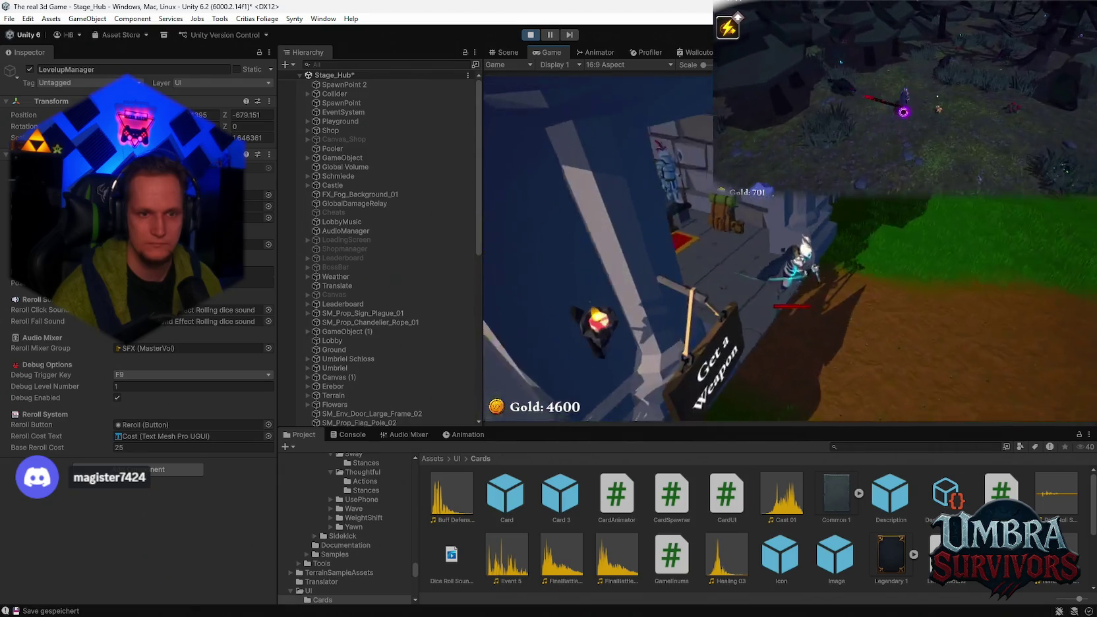
{"action": "key", "text": "w"}
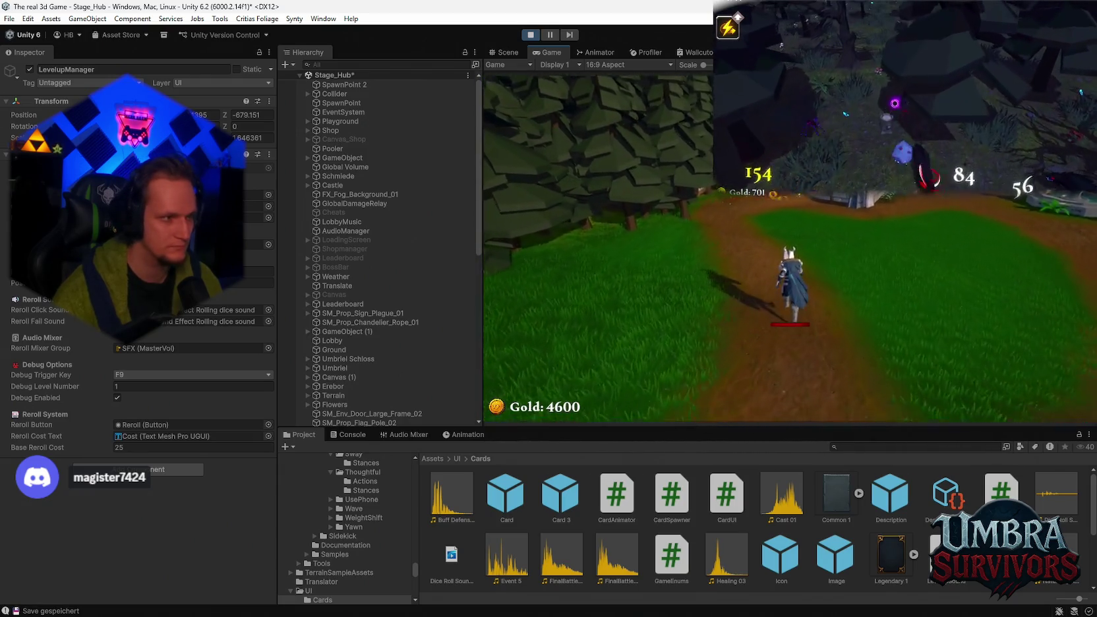
{"action": "key", "text": "w"}
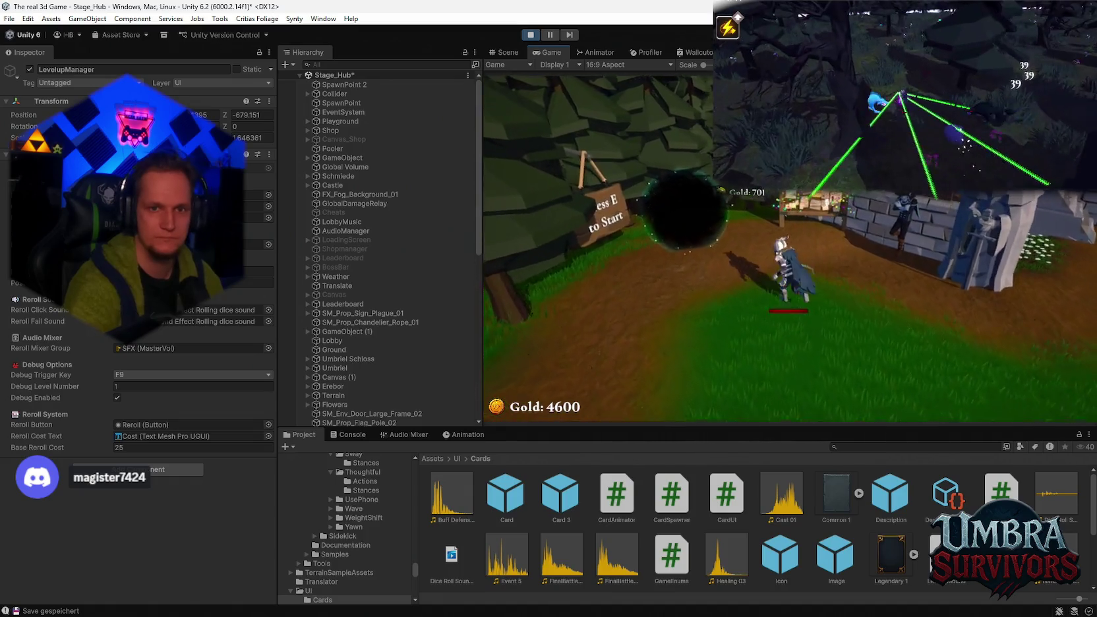
{"action": "key", "text": "e"}
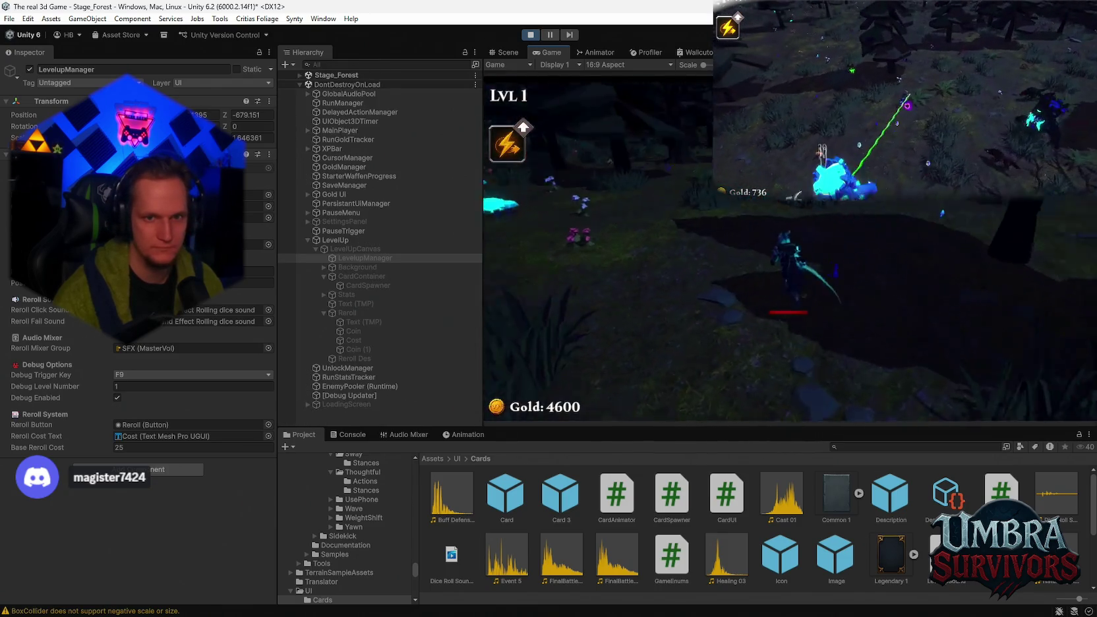
Step: Force a level-up with F9 to get Vampire Orb, Blaze Dash and Soul Magnet cards
{"action": "key", "text": "F9"}
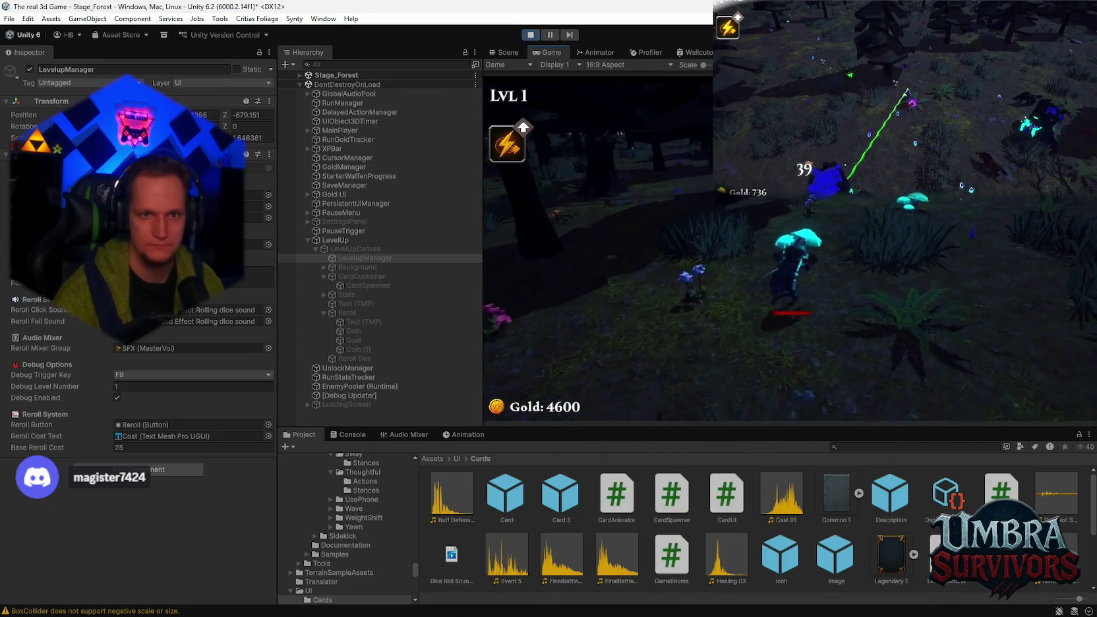
{"action": "key", "text": "space"}
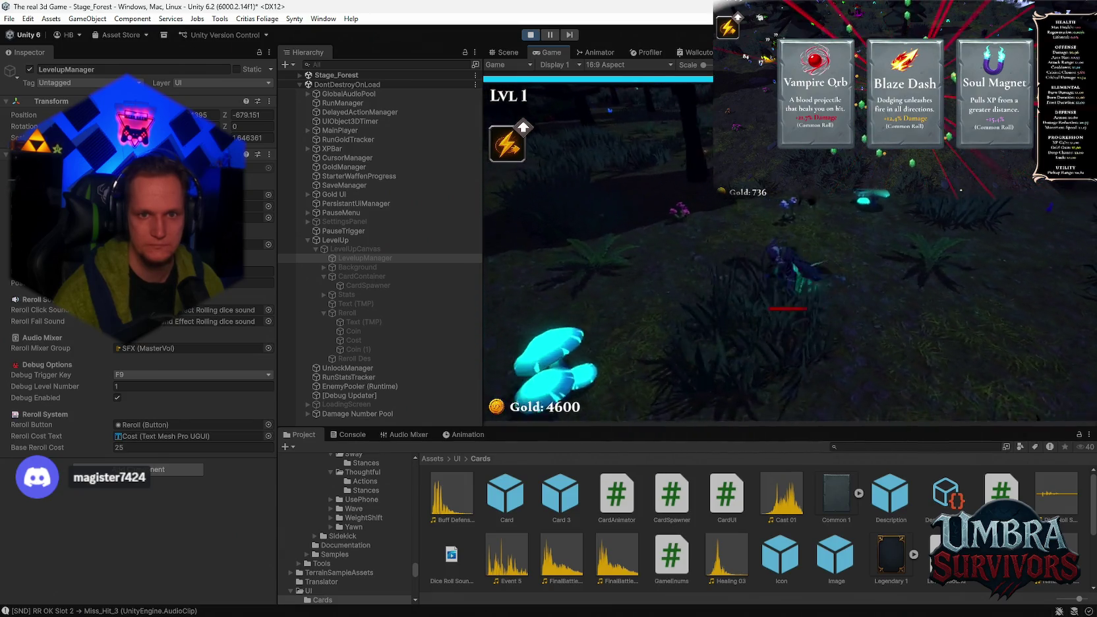
Step: Reroll the level-up cards six times until the cost reaches 3200 and gold 1500, then stop play
{"action": "left_click", "coordinate": [795, 373]}
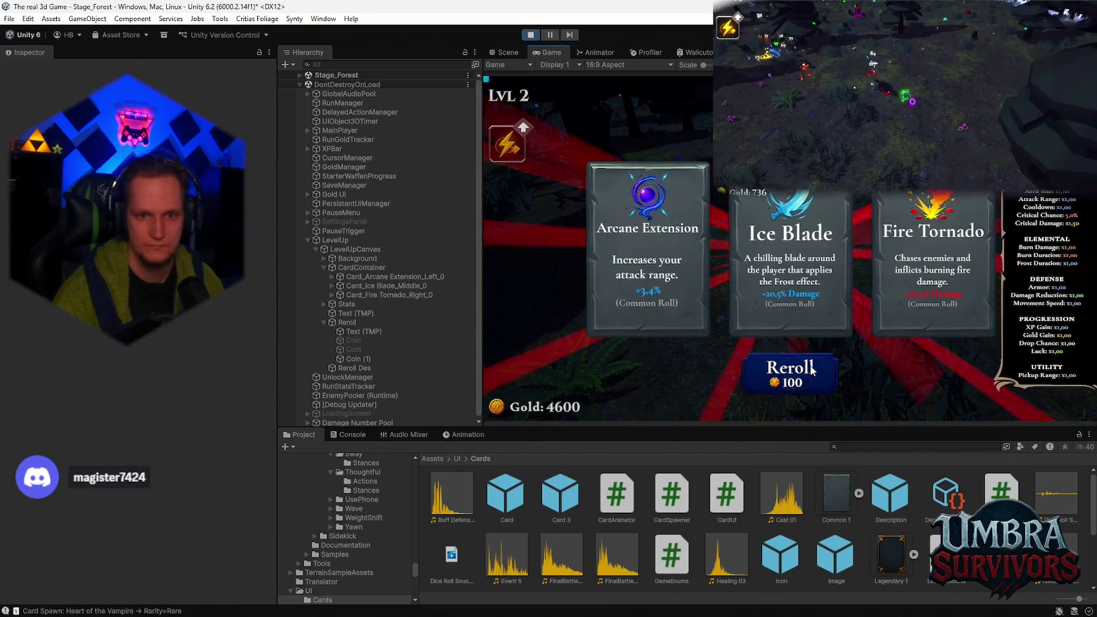
{"action": "left_click", "coordinate": [805, 376]}
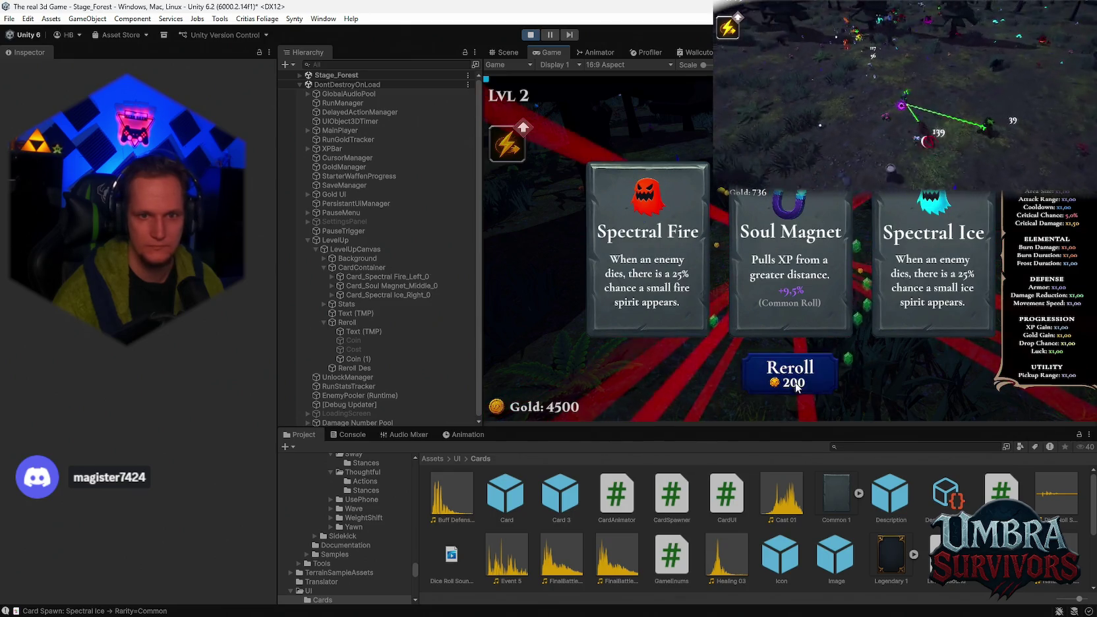
{"action": "left_click", "coordinate": [803, 377]}
{"action": "left_click", "coordinate": [802, 380]}
{"action": "left_click", "coordinate": [801, 383]}
{"action": "left_click", "coordinate": [799, 385]}
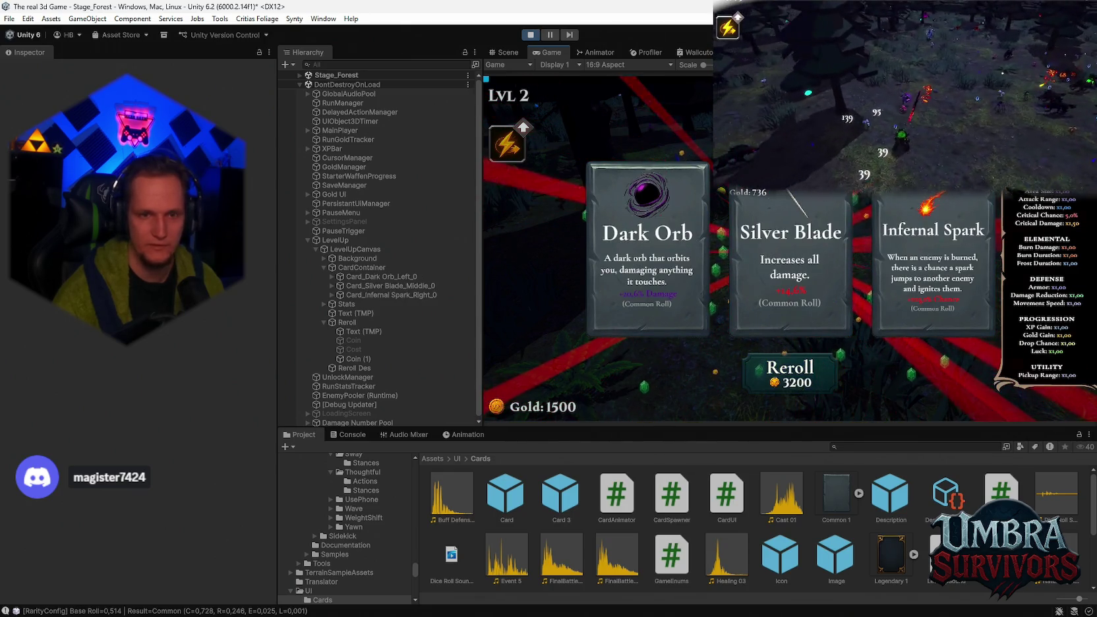
{"action": "left_click", "coordinate": [533, 35]}
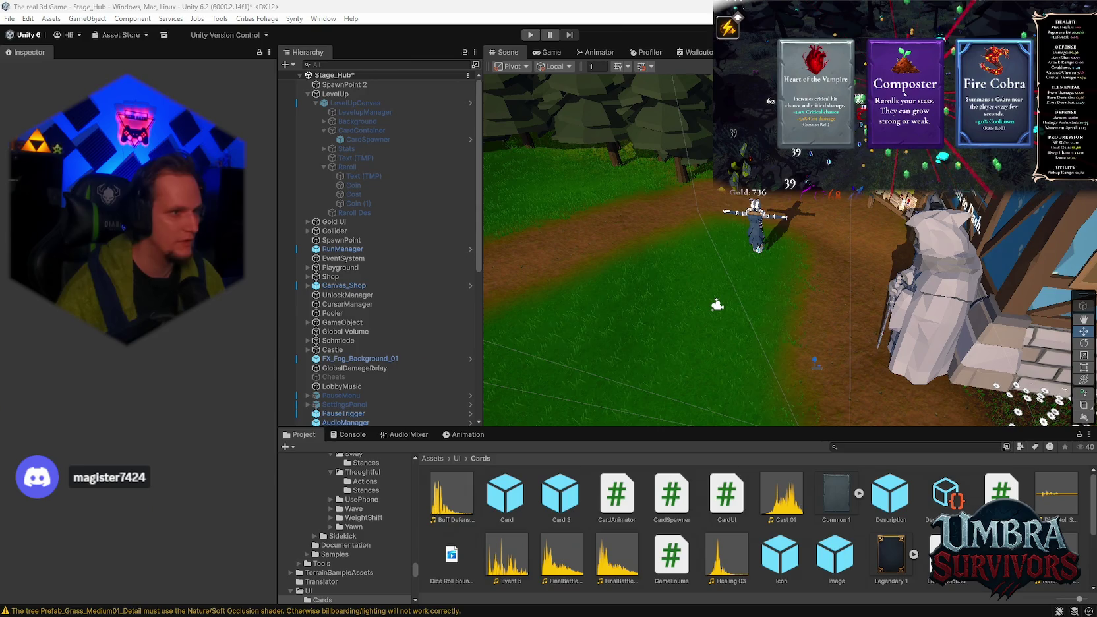
Step: Refocus the Unity editor to trigger script recompilation, then bring up the Notepad build notes
{"action": "left_click", "coordinate": [220, 539]}
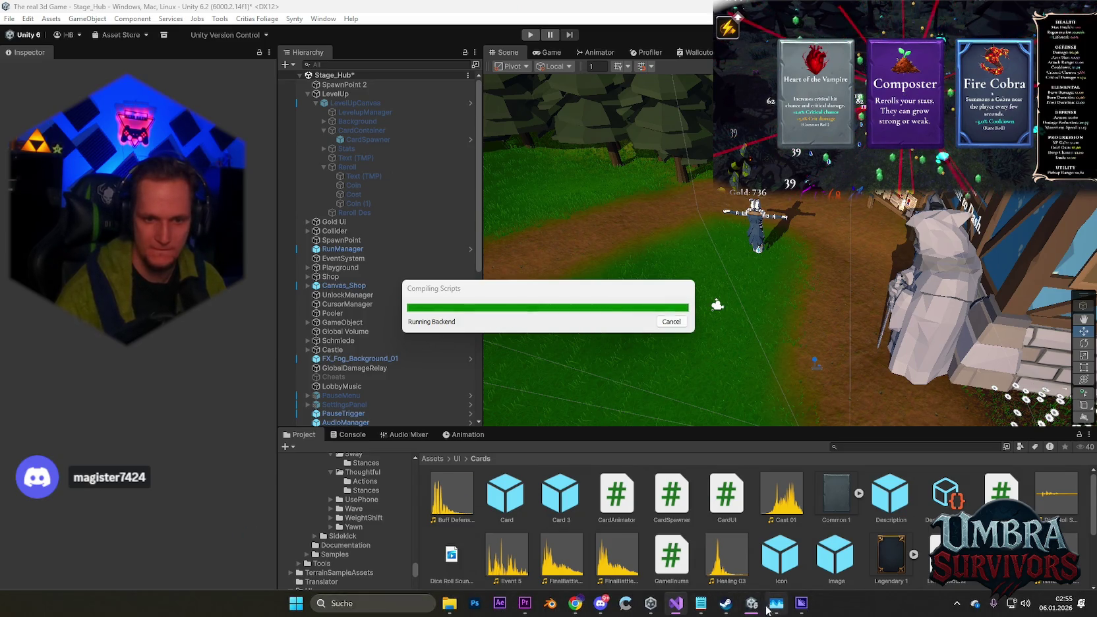
{"action": "left_click", "coordinate": [702, 609]}
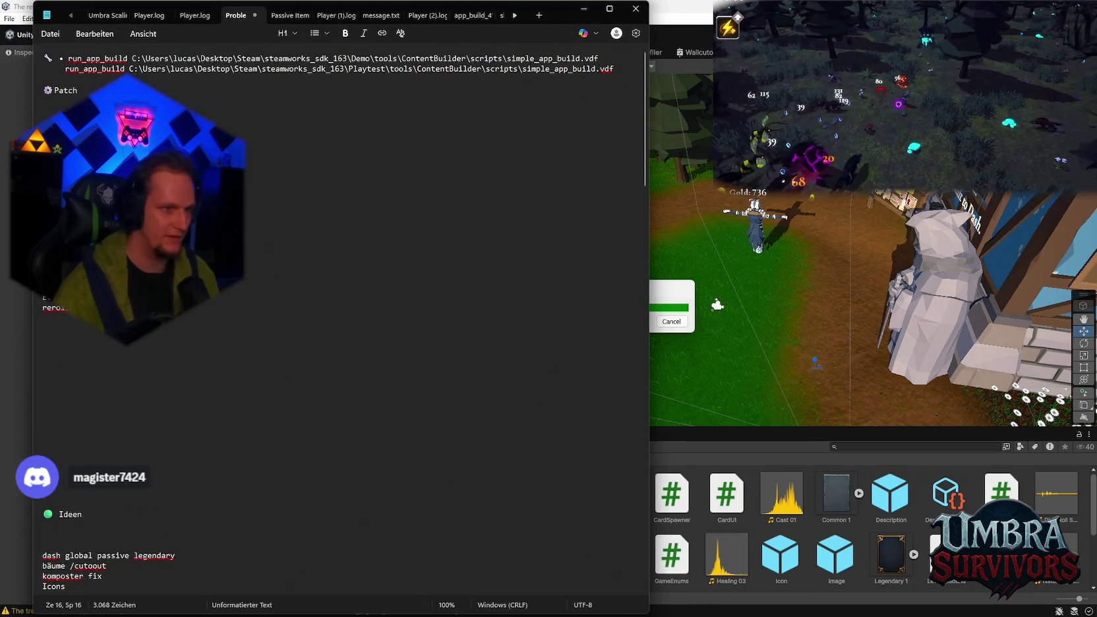
Step: Add a new '- fix' line to the Notepad notes and minimise Notepad
{"action": "key", "text": "Return"}
{"action": "type", "text": "- fix"}
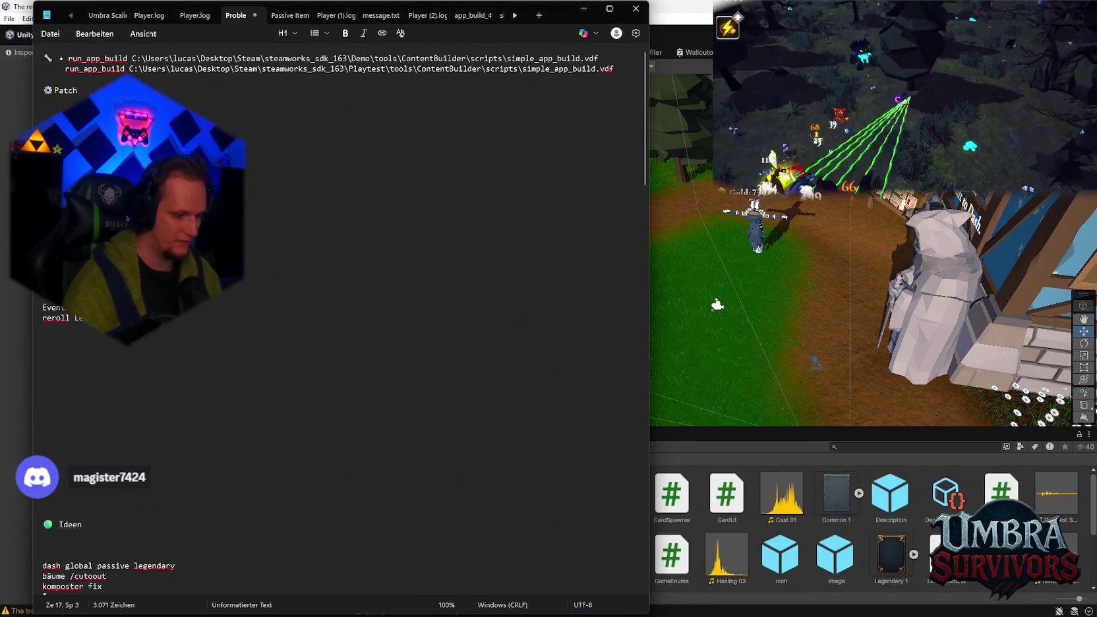
{"action": "left_click", "coordinate": [584, 8]}
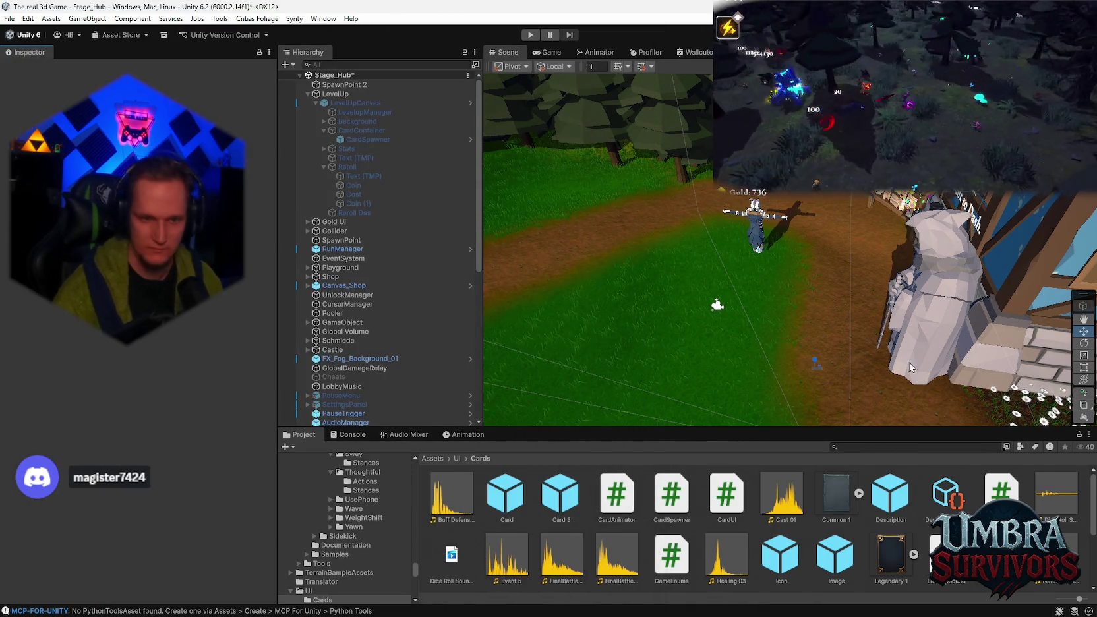
{"action": "left_click", "coordinate": [349, 435]}
Step: Clear the Console, select LevelupManager in the Hierarchy, and enter Play mode
{"action": "left_click", "coordinate": [292, 446]}
{"action": "left_click", "coordinate": [300, 434]}
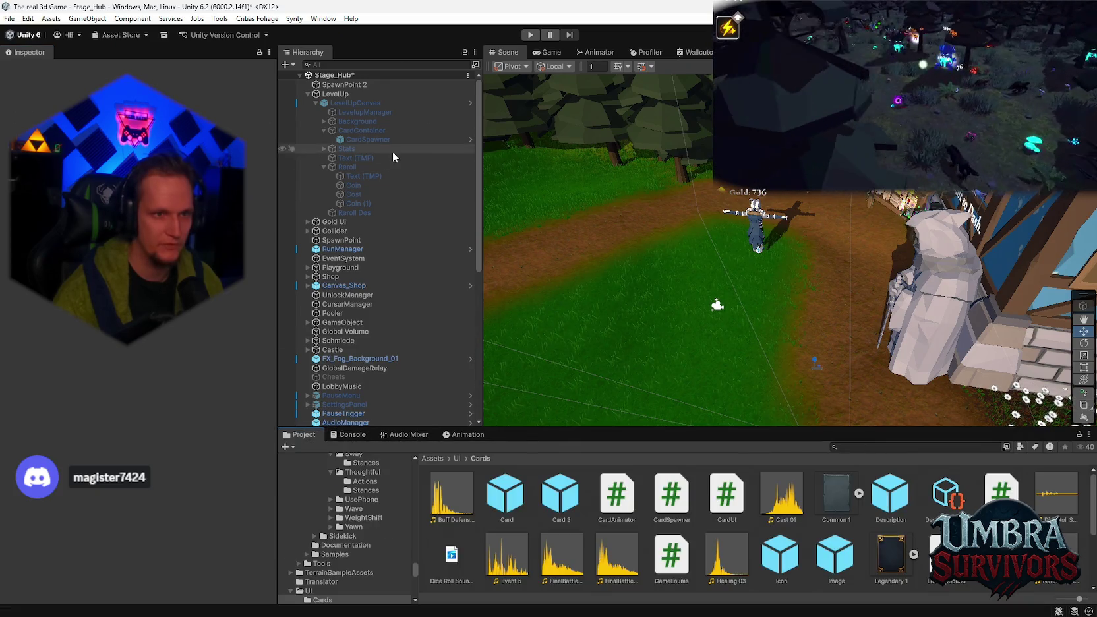
{"action": "left_click", "coordinate": [359, 112]}
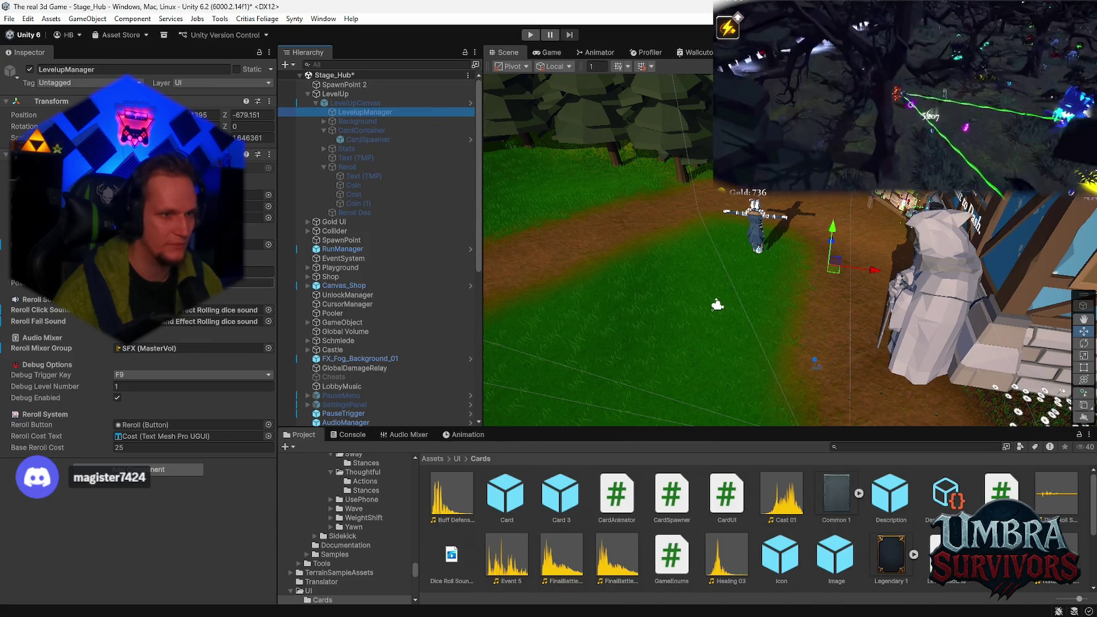
{"action": "left_click", "coordinate": [531, 35]}
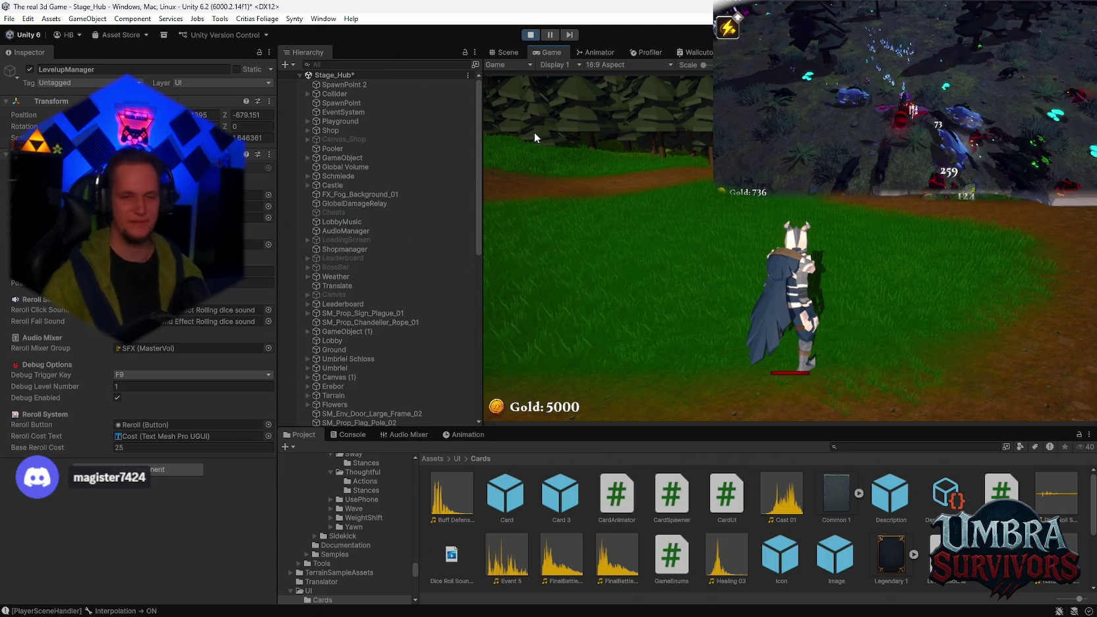
Step: Walk into the shop, select the Ice Wand weapon, and close the shop book
{"action": "key", "text": "w"}
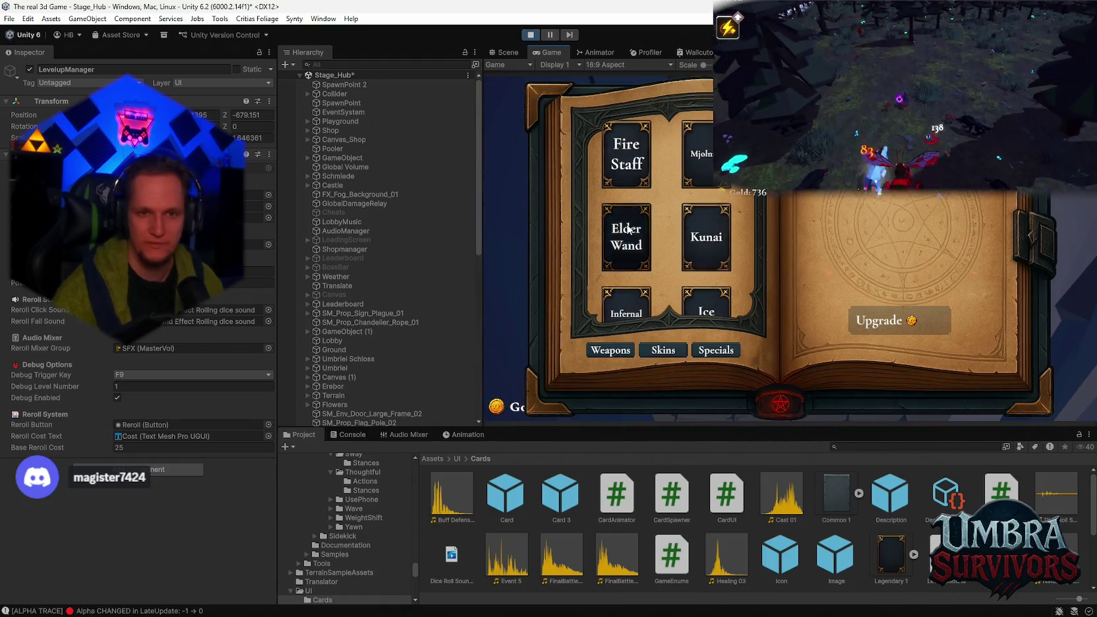
{"action": "scroll", "coordinate": [656, 262], "scroll_direction": "down", "scroll_amount": 1}
{"action": "scroll", "coordinate": [699, 261], "scroll_direction": "up", "scroll_amount": 1}
{"action": "scroll", "coordinate": [700, 261], "scroll_direction": "down", "scroll_amount": 1}
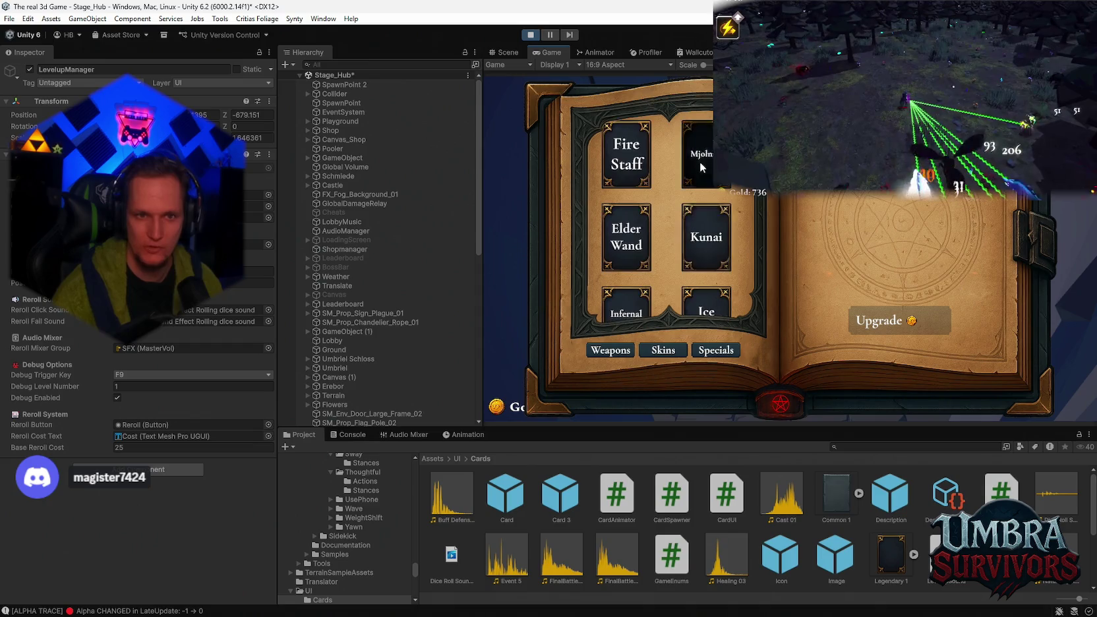
{"action": "left_click", "coordinate": [706, 291]}
{"action": "scroll", "coordinate": [724, 194], "scroll_direction": "up", "scroll_amount": 1}
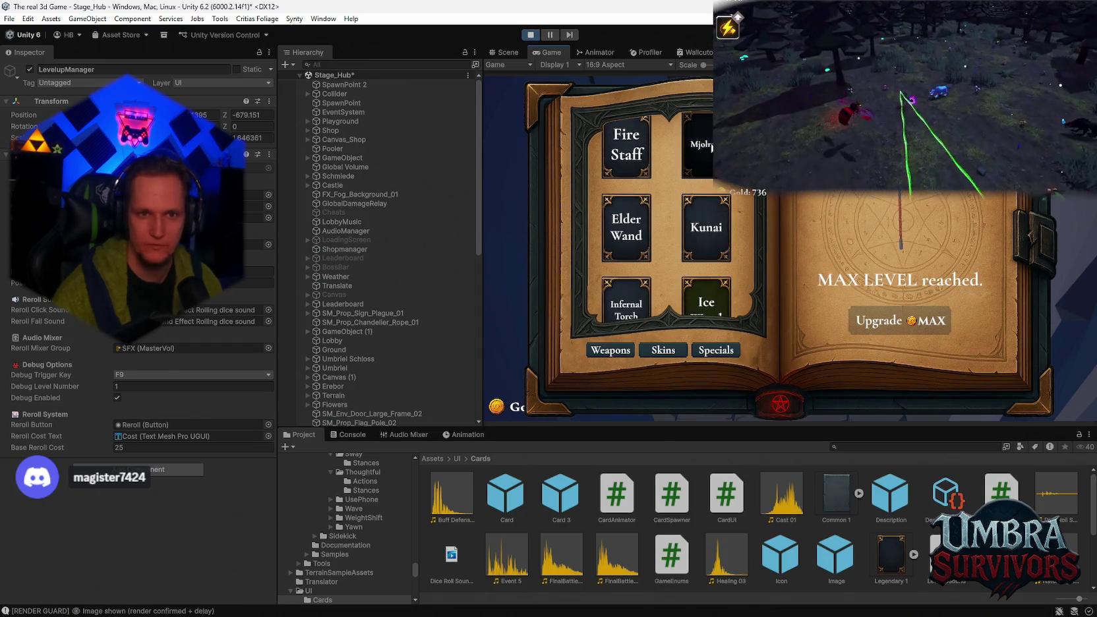
{"action": "key", "text": "Escape"}
Step: Walk the character to the portal and start Stage 1 with E
{"action": "key", "text": "w"}
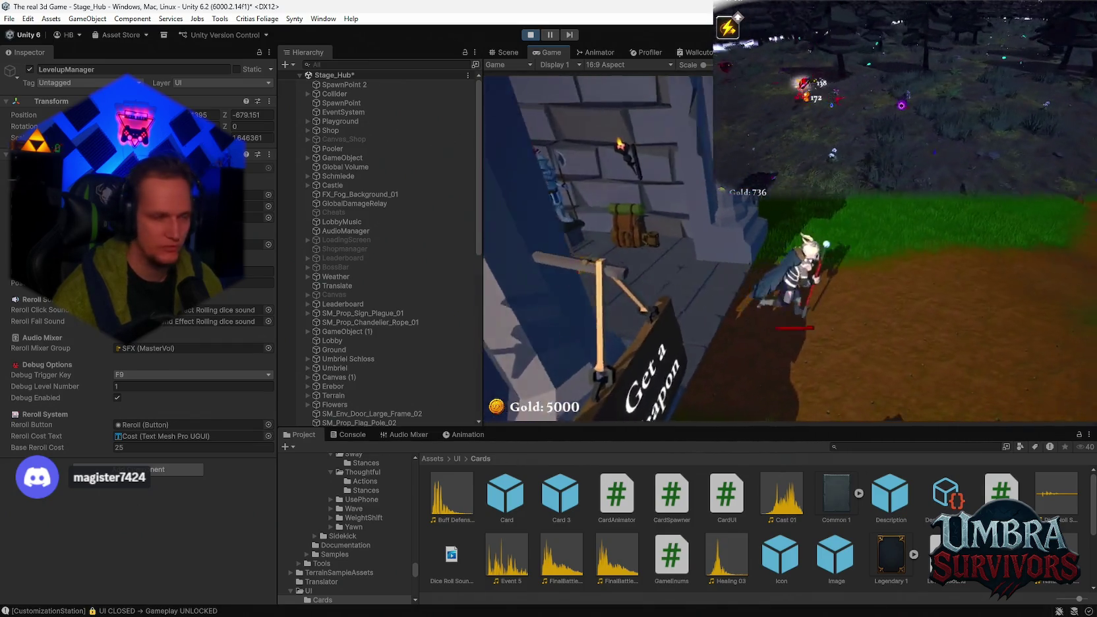
{"action": "key", "text": "w"}
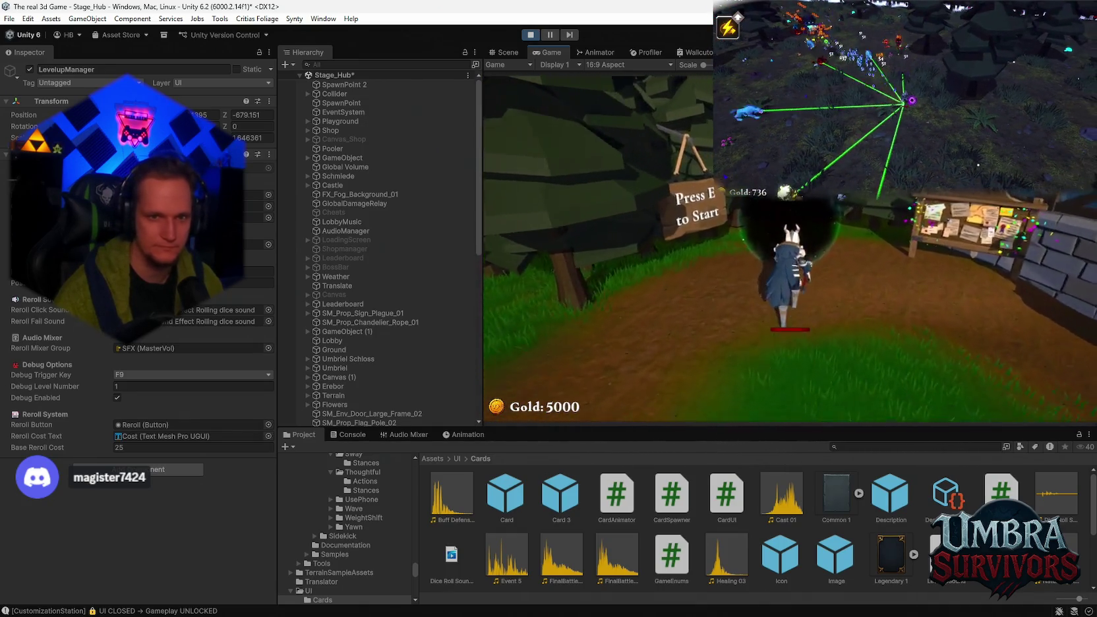
{"action": "key", "text": "e"}
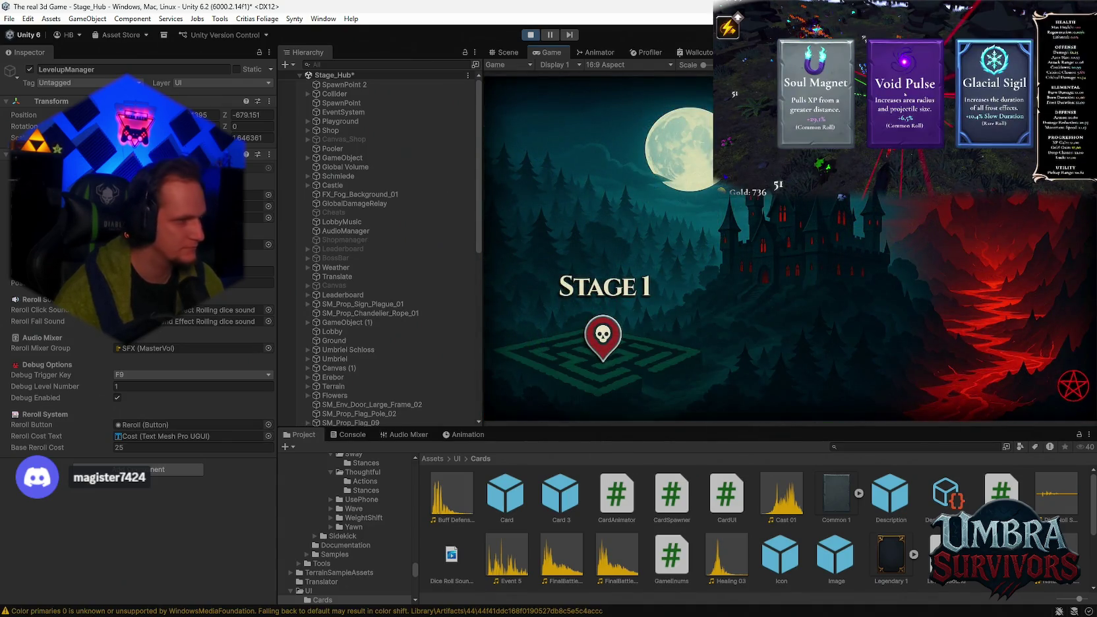
Step: Resume Stage_Forest, pause and unpause with Esc, and pick Shadowstride from the level-up cards
{"action": "left_click", "coordinate": [905, 95]}
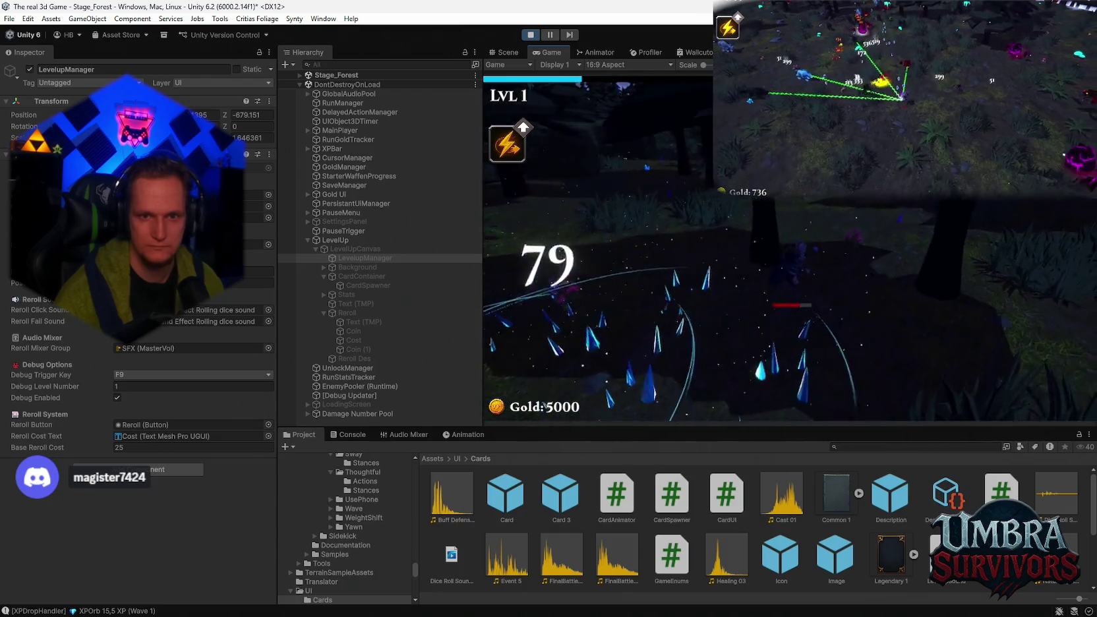
{"action": "key", "text": "Escape"}
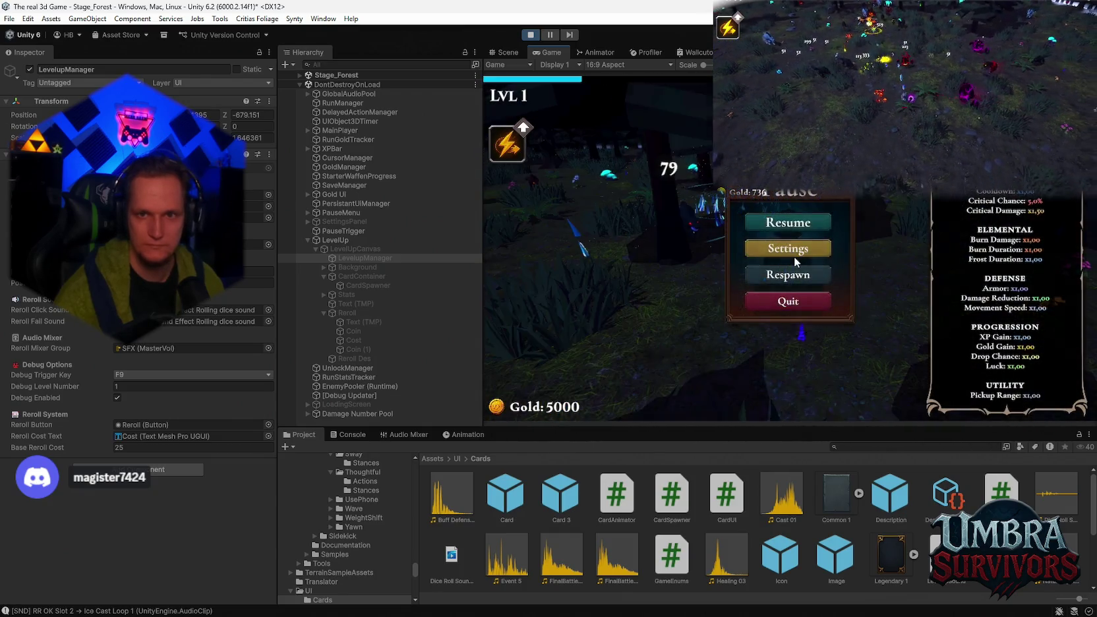
{"action": "key", "text": "Escape"}
{"action": "key", "text": "Escape"}
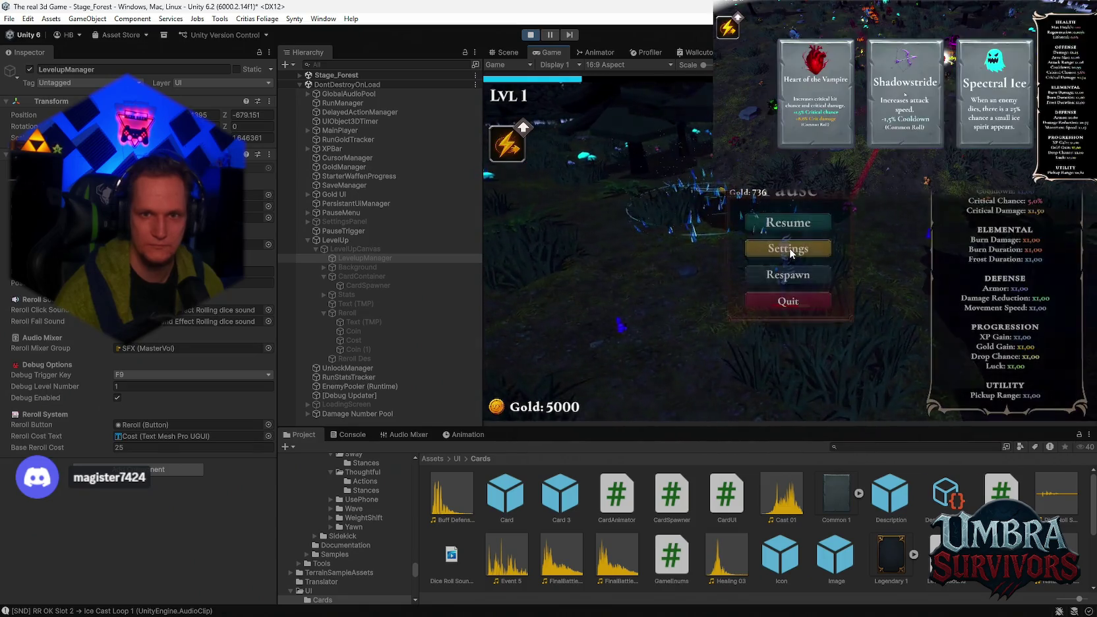
{"action": "key", "text": "Escape"}
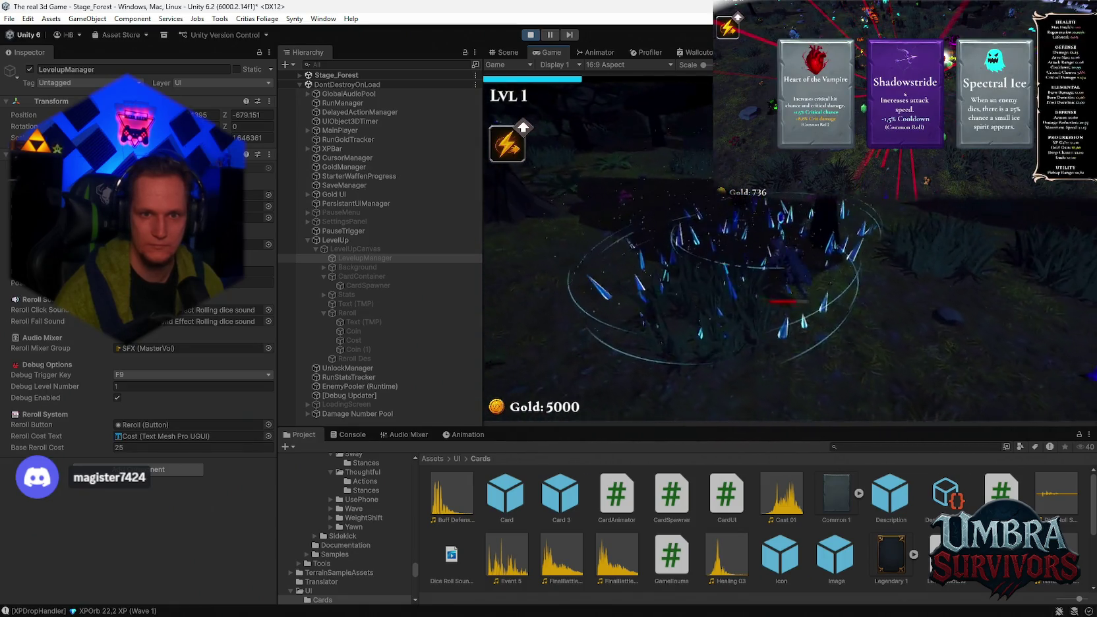
{"action": "left_click", "coordinate": [905, 94]}
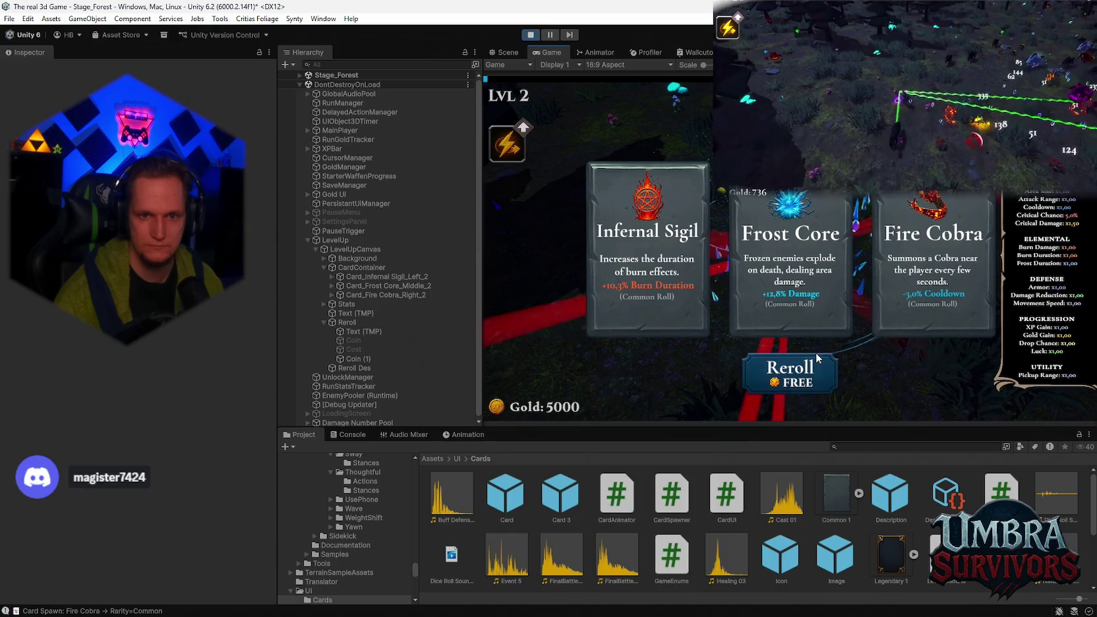
Step: Reroll the cards with the Console open until cost hits 3200 and gold 1900, then stop Play mode
{"action": "left_click", "coordinate": [759, 388]}
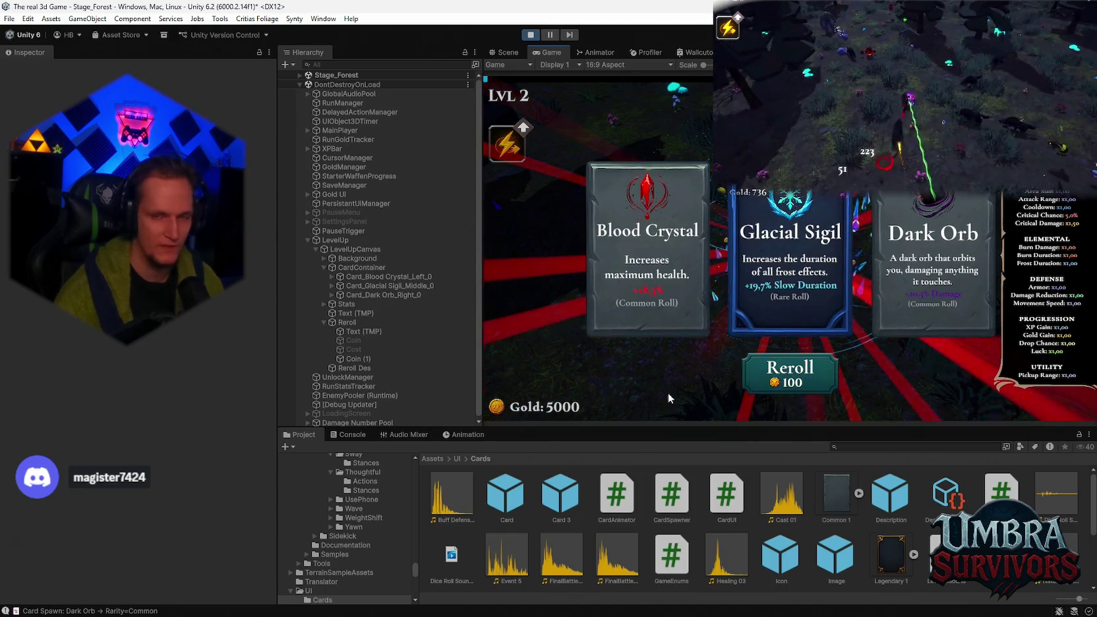
{"action": "left_click", "coordinate": [350, 436]}
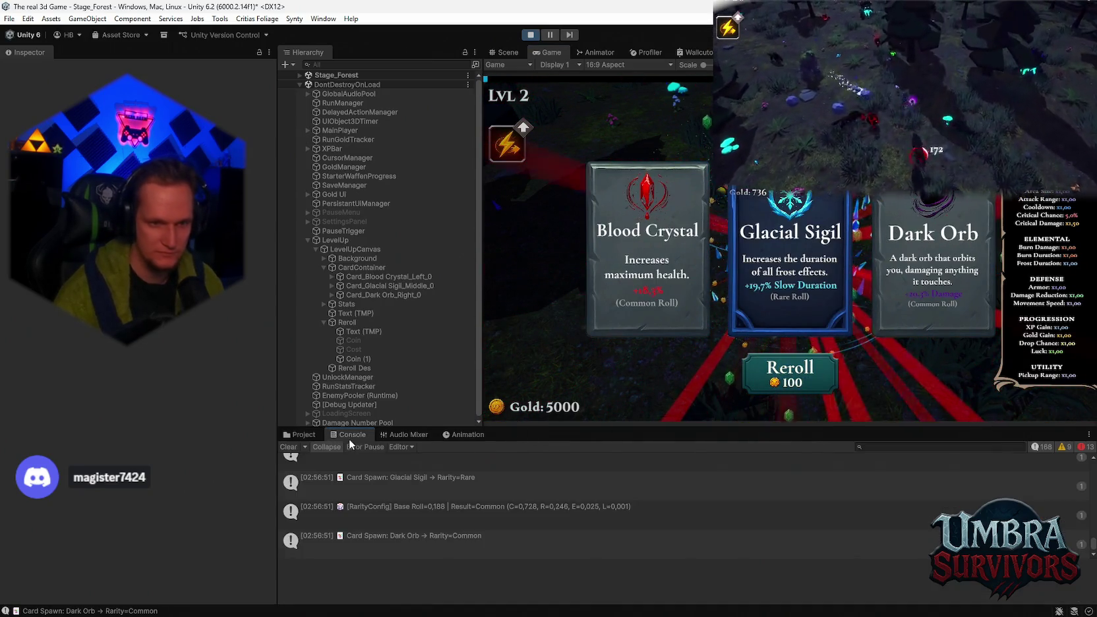
{"action": "left_click", "coordinate": [785, 383]}
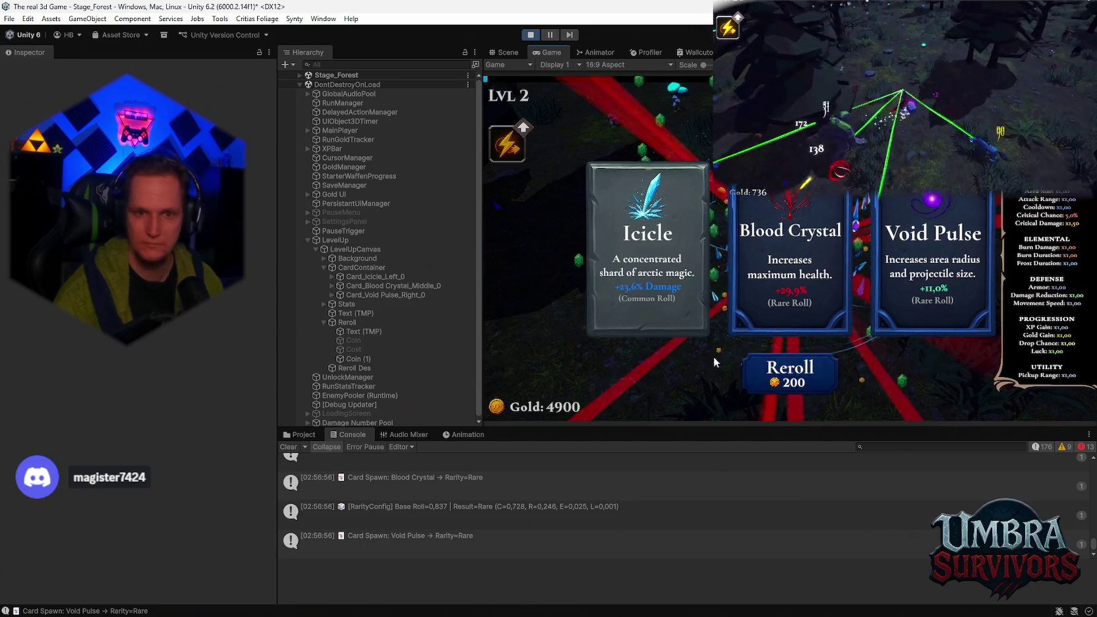
{"action": "left_click", "coordinate": [776, 376]}
{"action": "left_click", "coordinate": [775, 380]}
{"action": "left_click", "coordinate": [774, 381]}
{"action": "left_click", "coordinate": [774, 382]}
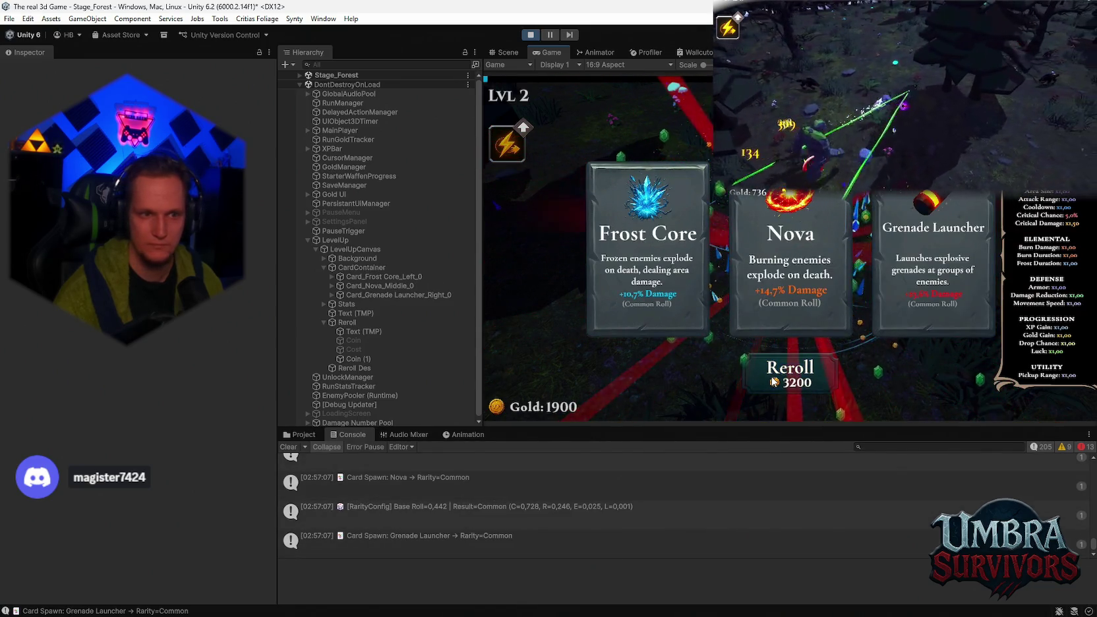
{"action": "left_click", "coordinate": [533, 35]}
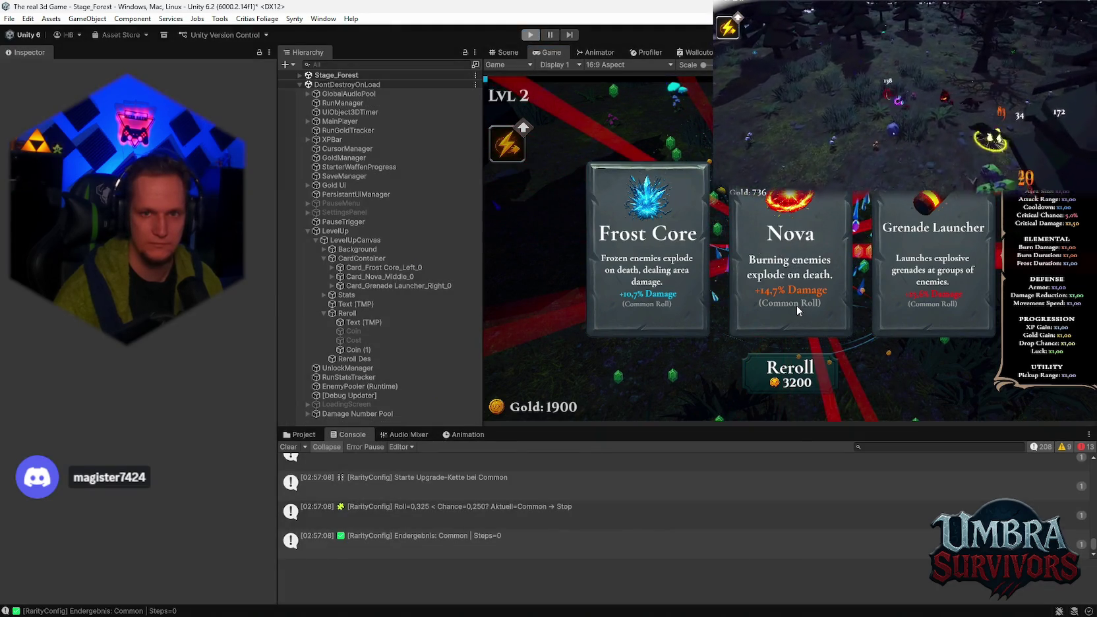
Step: Show Assets/UI/Cards and inspect the Image prefab and the Legendary 1 card texture
{"action": "left_click", "coordinate": [300, 435]}
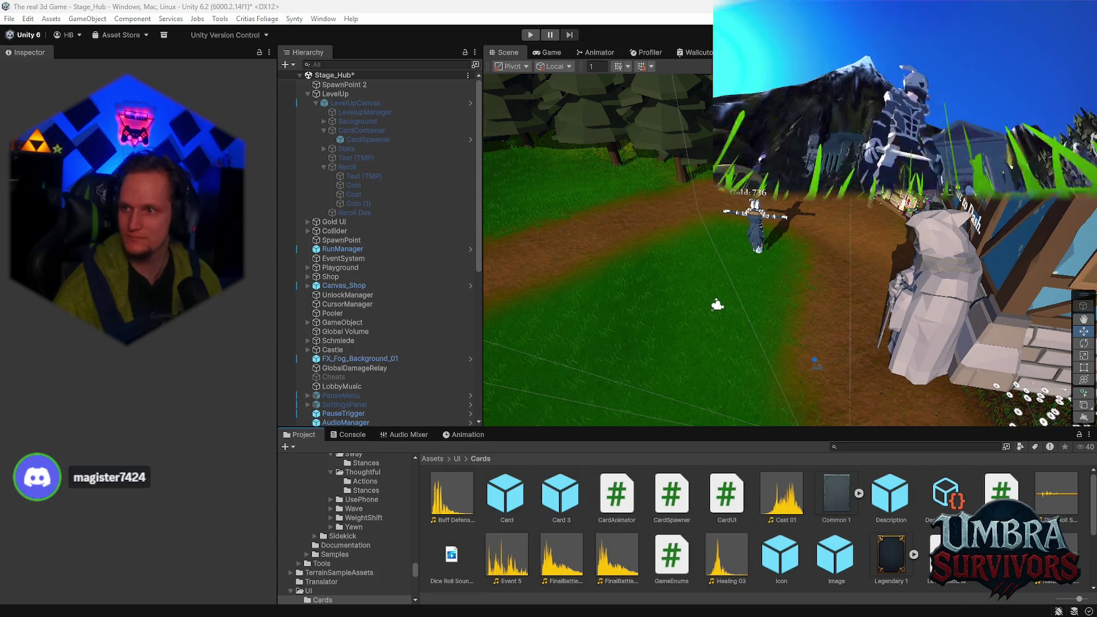
{"action": "left_click", "coordinate": [816, 542]}
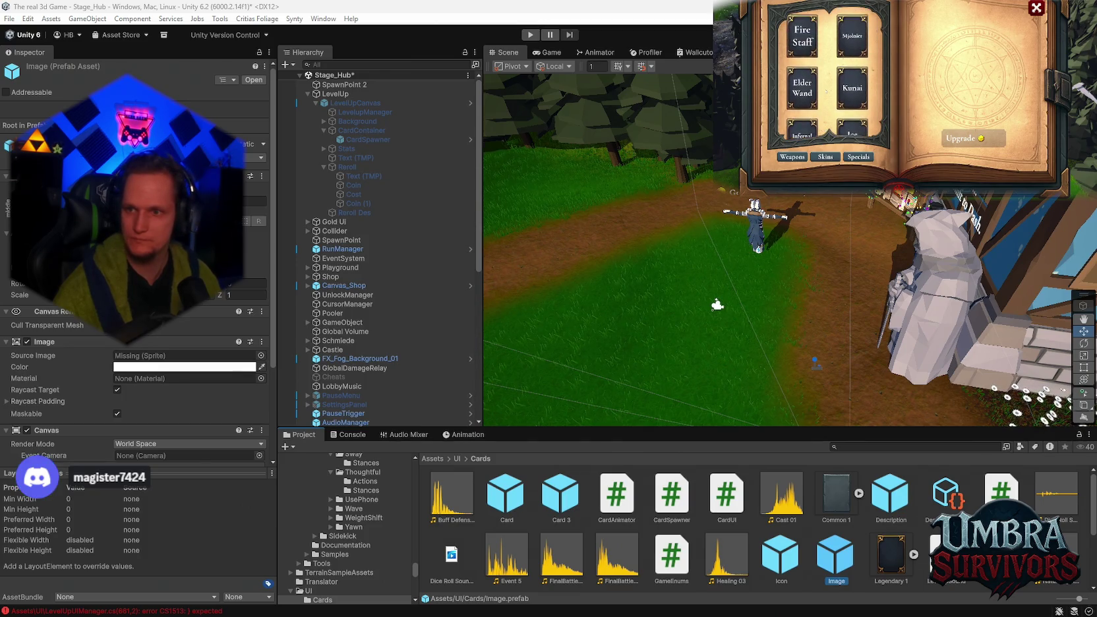
{"action": "left_click", "coordinate": [805, 44]}
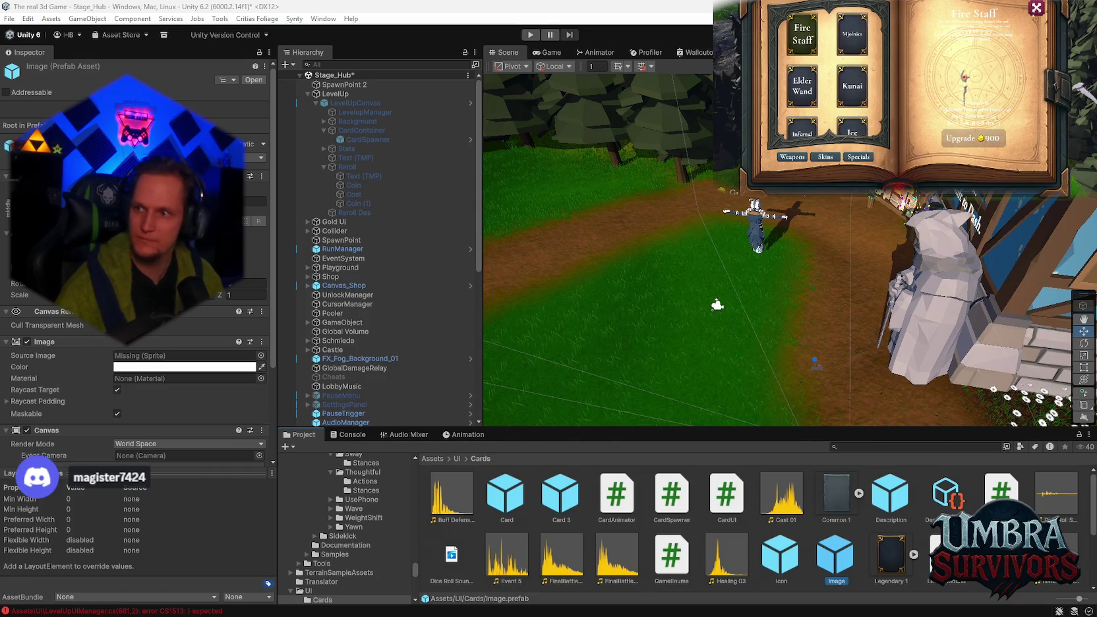
{"action": "left_click", "coordinate": [1037, 7]}
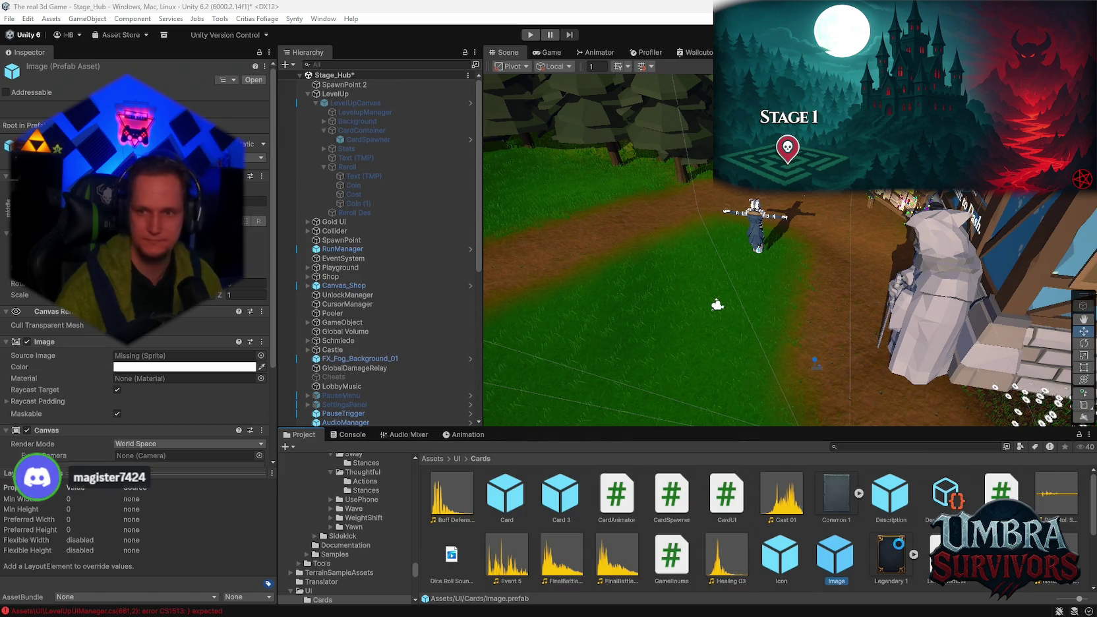
{"action": "left_click", "coordinate": [890, 561]}
Step: Review the LevelUpUIManager.cs compile errors in the Console until only CS0618 warnings remain
{"action": "left_click", "coordinate": [349, 435]}
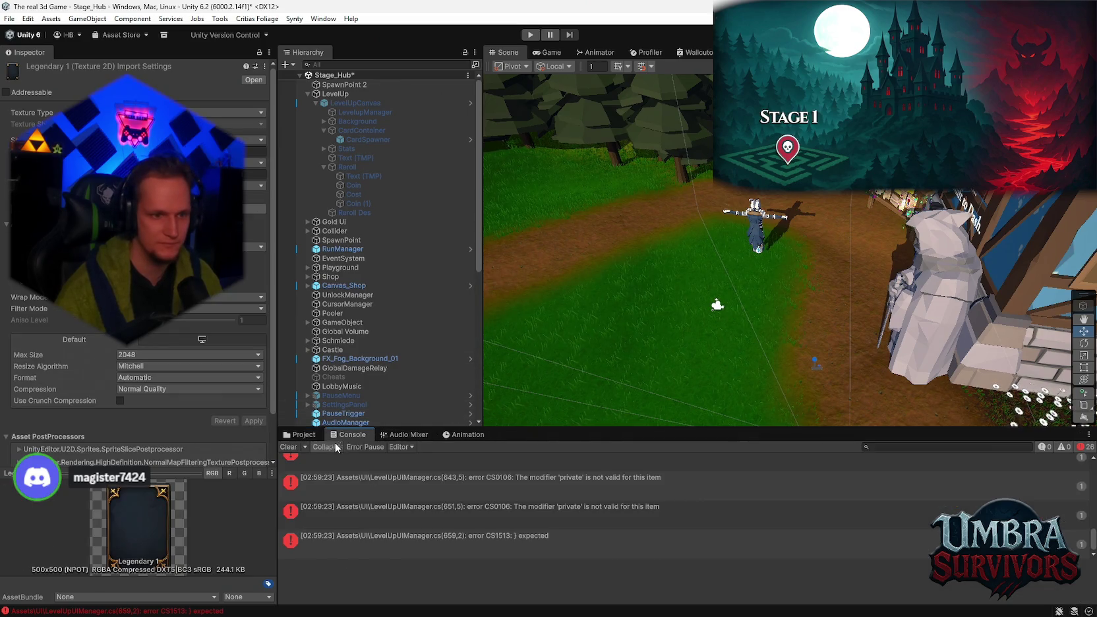
{"action": "scroll", "coordinate": [536, 513], "scroll_direction": "up", "scroll_amount": 1}
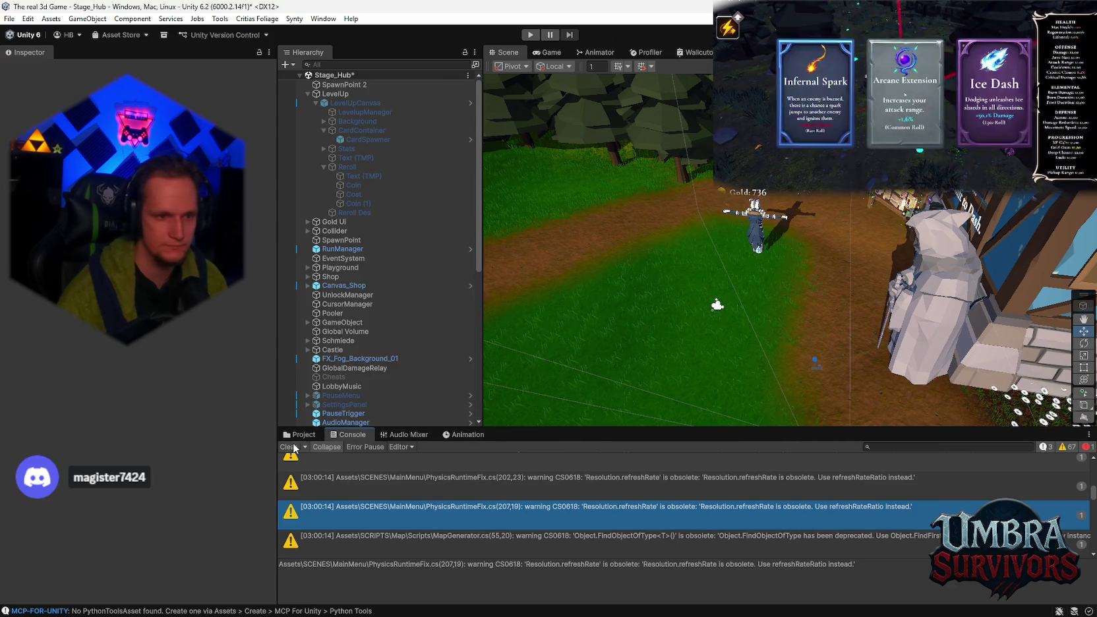
Step: Select LevelupManager and add an Audio Source component to it
{"action": "left_click", "coordinate": [300, 434]}
{"action": "left_click", "coordinate": [350, 436]}
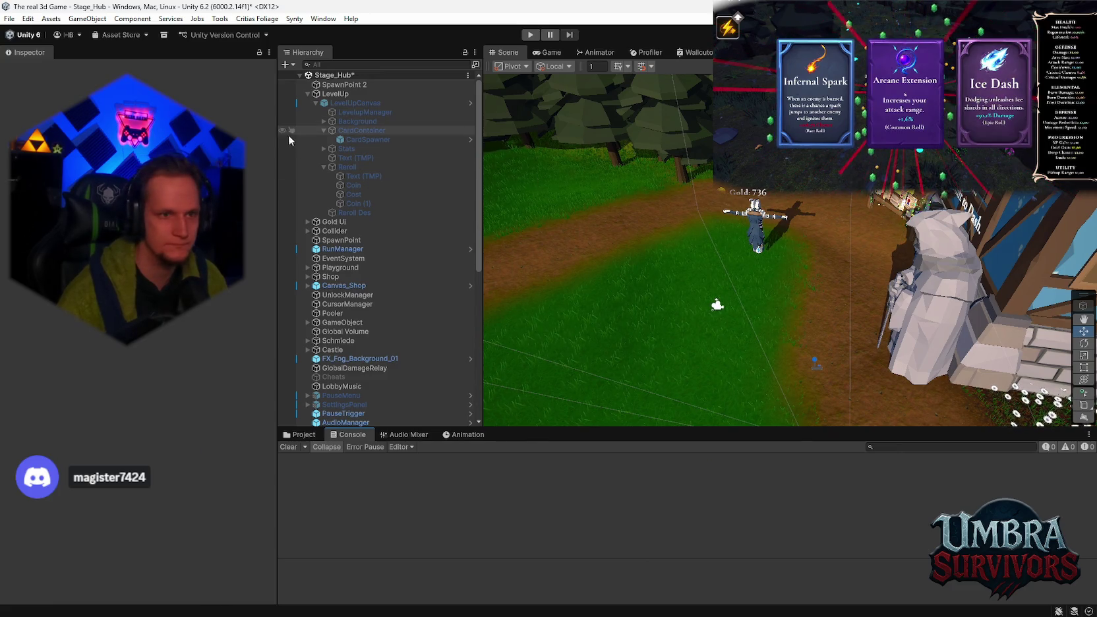
{"action": "left_click", "coordinate": [356, 112]}
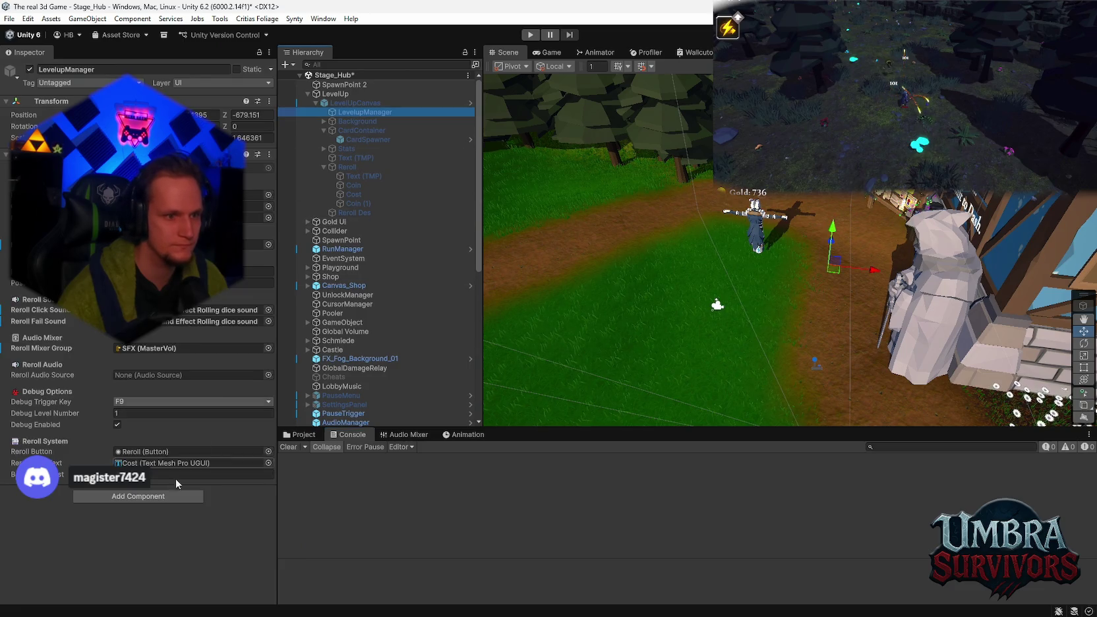
{"action": "left_click", "coordinate": [125, 499]}
{"action": "type", "text": "aud"}
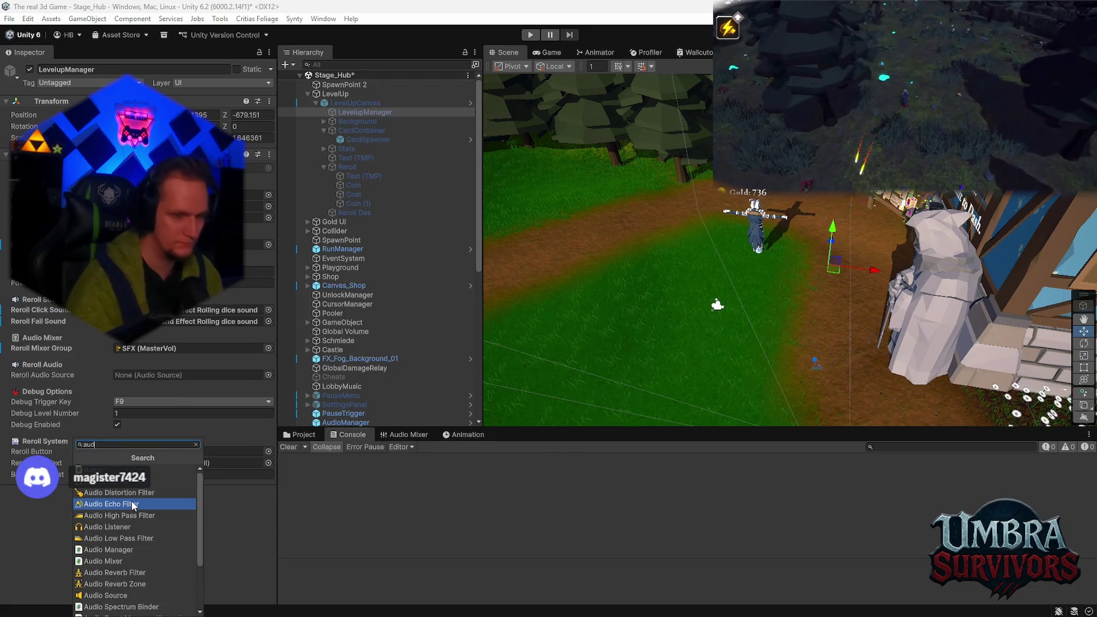
{"action": "type", "text": "i"}
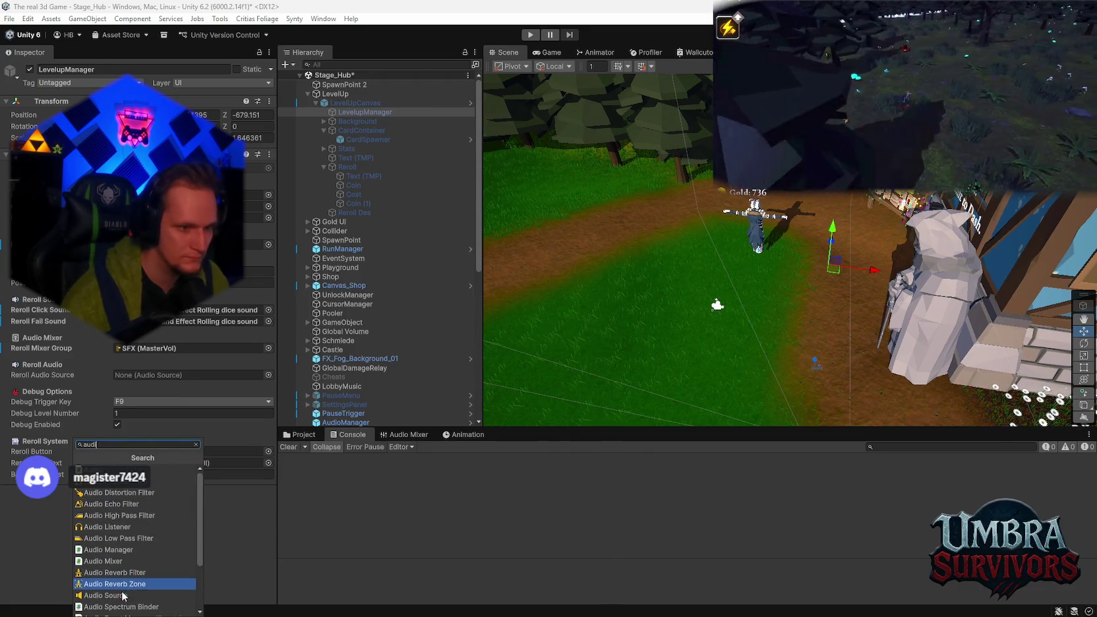
{"action": "left_click", "coordinate": [123, 596]}
{"action": "scroll", "coordinate": [106, 508], "scroll_direction": "down", "scroll_amount": 8}
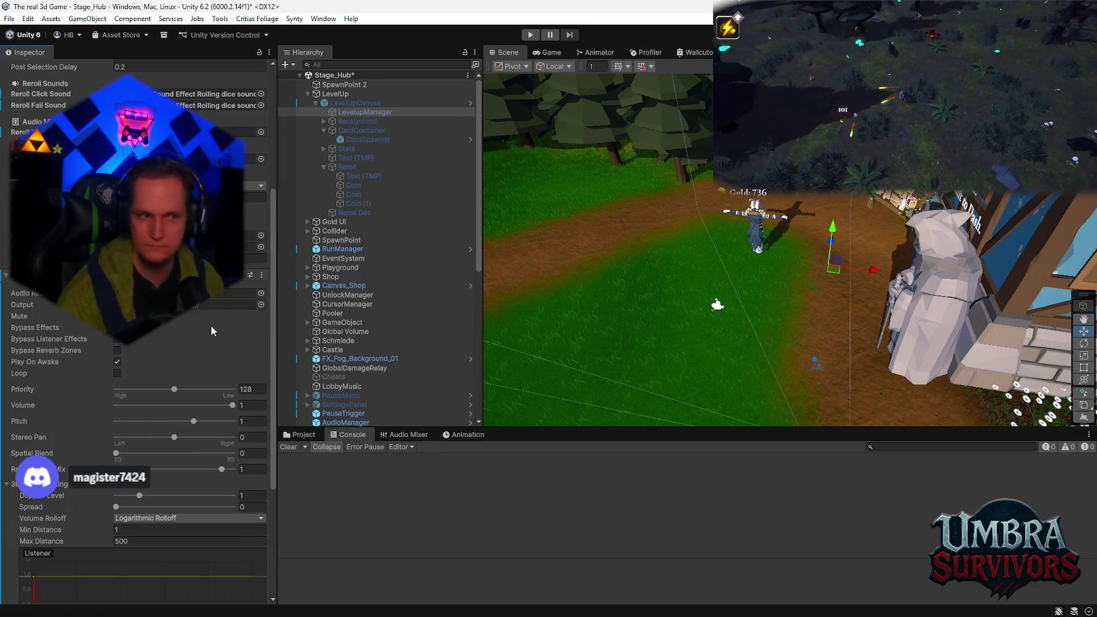
Step: Route the Audio Source to SFX, assign the Dice Roll sound clip, and untick Play On Awake
{"action": "left_click", "coordinate": [260, 305]}
{"action": "double_click", "coordinate": [293, 389]}
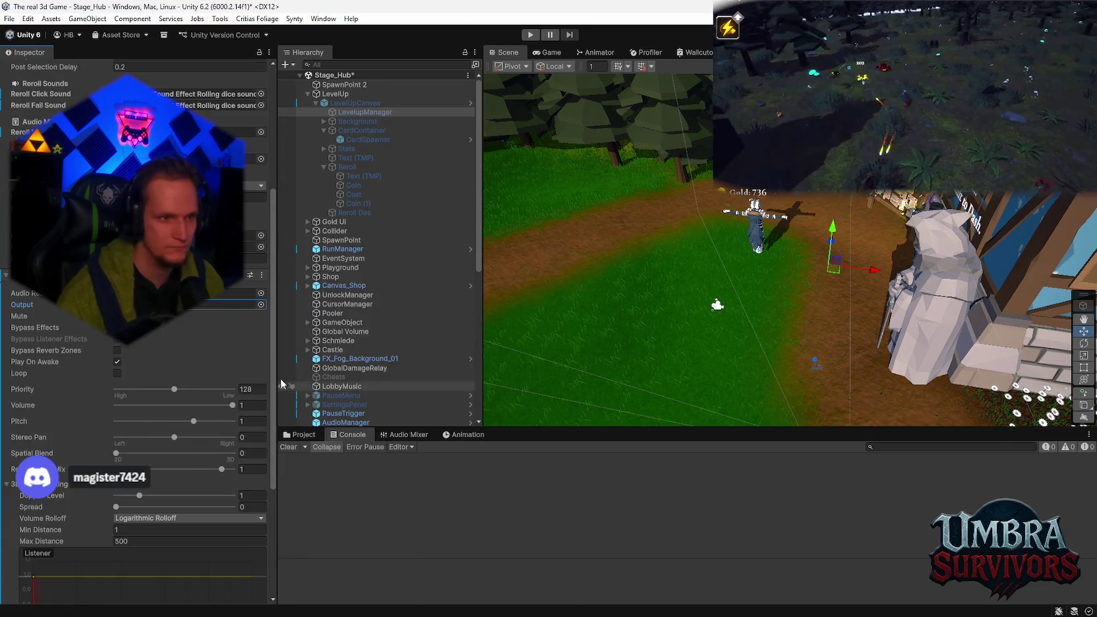
{"action": "left_click", "coordinate": [262, 294]}
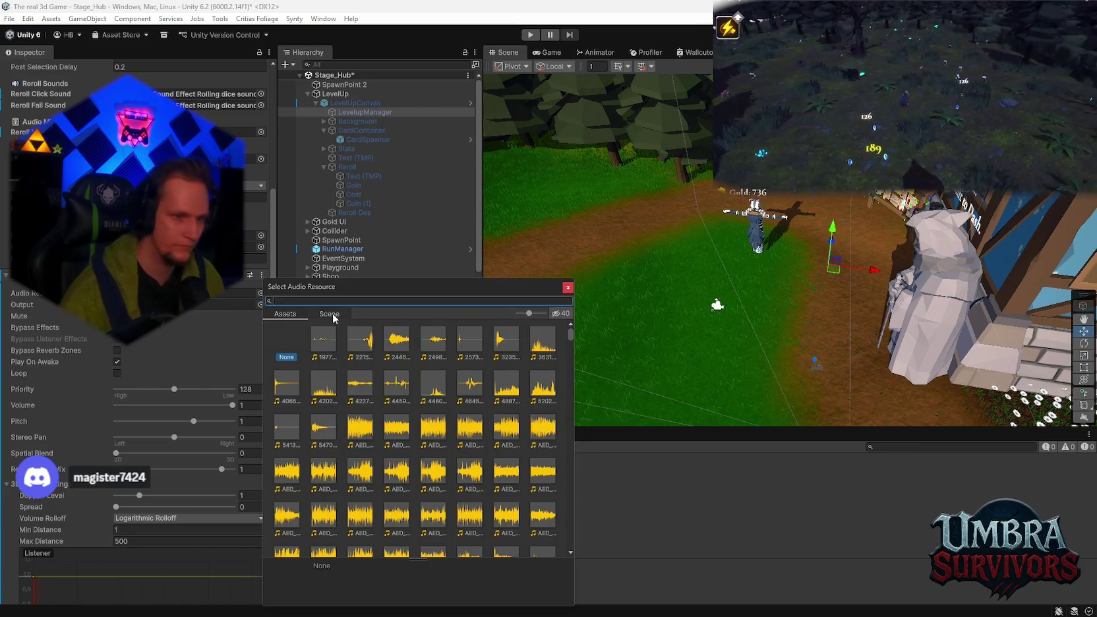
{"action": "type", "text": "dice"}
{"action": "left_click", "coordinate": [330, 314]}
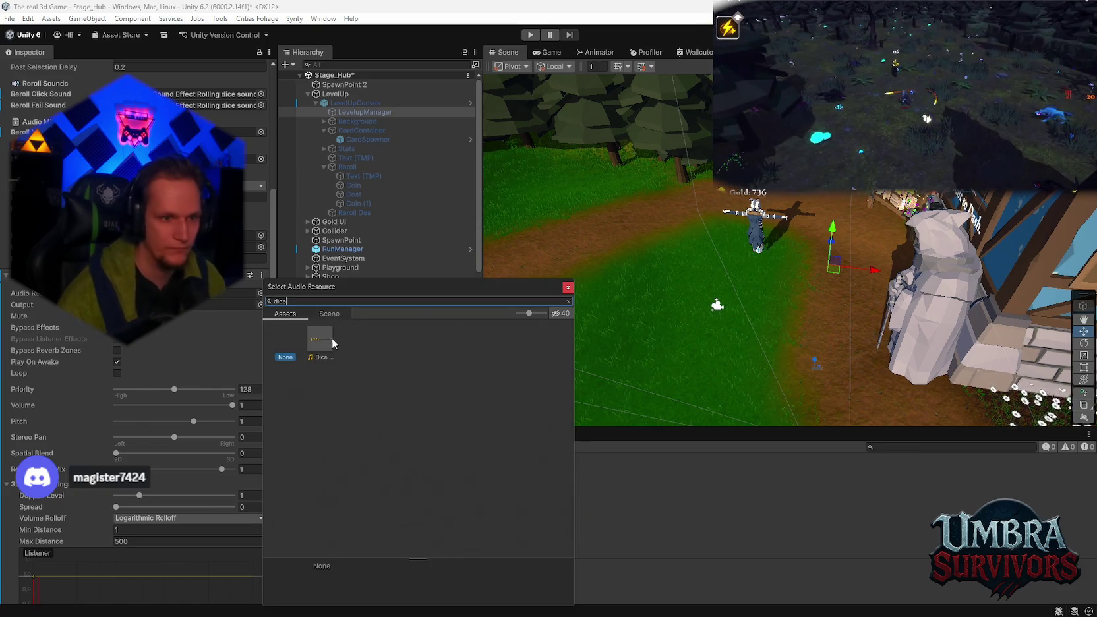
{"action": "double_click", "coordinate": [321, 340]}
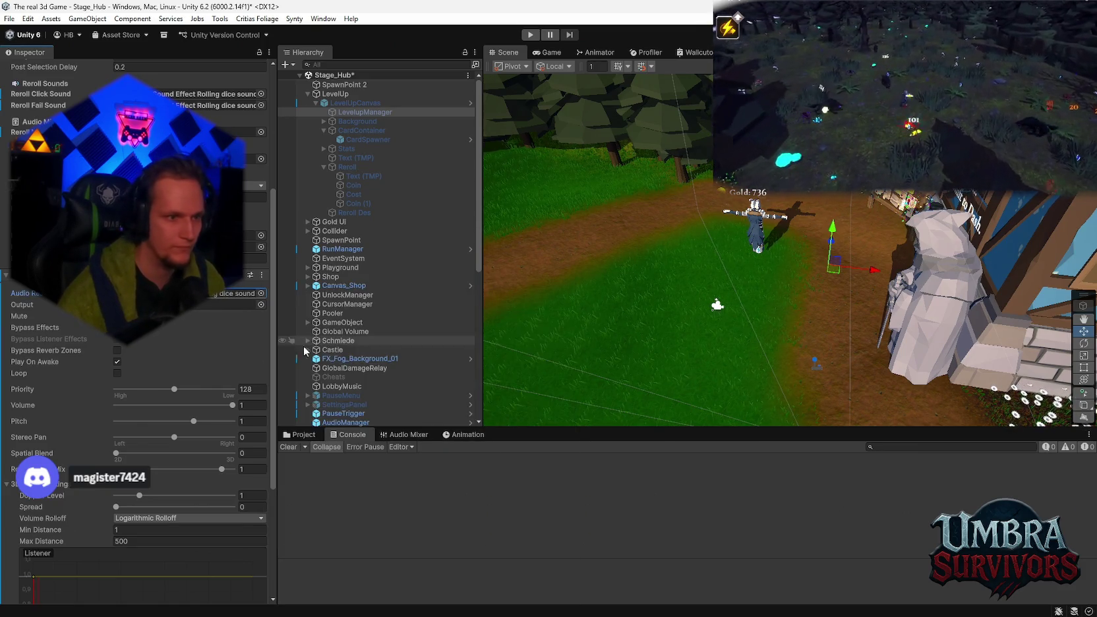
{"action": "left_click", "coordinate": [117, 362]}
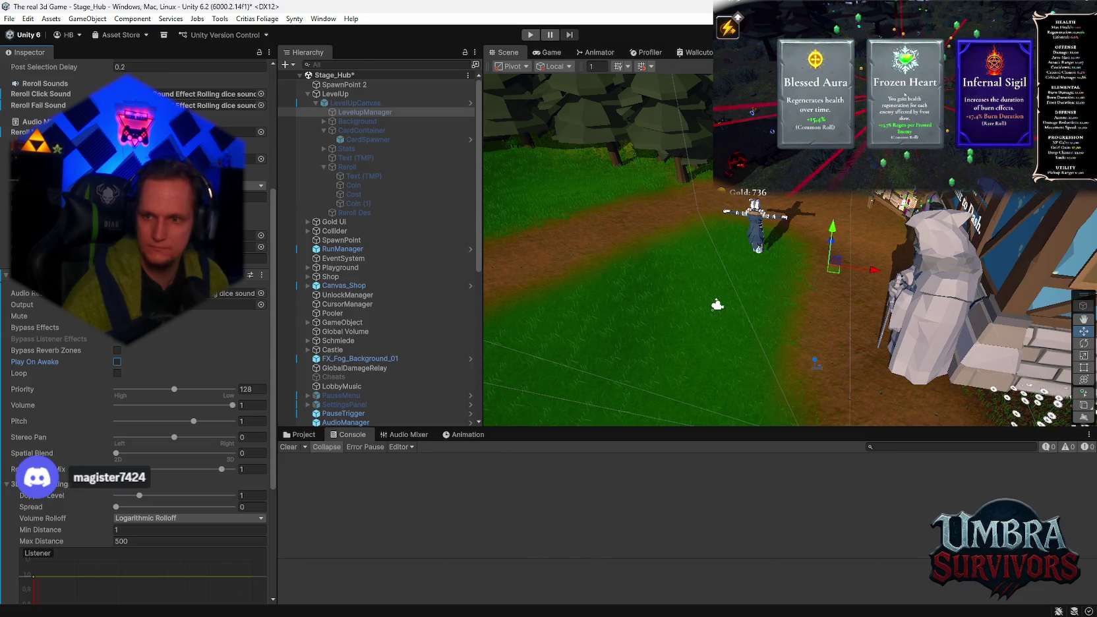
Step: Set the Audio Source volume to 0.7 and enter Play mode to test
{"action": "scroll", "coordinate": [141, 423], "scroll_direction": "up", "scroll_amount": 4}
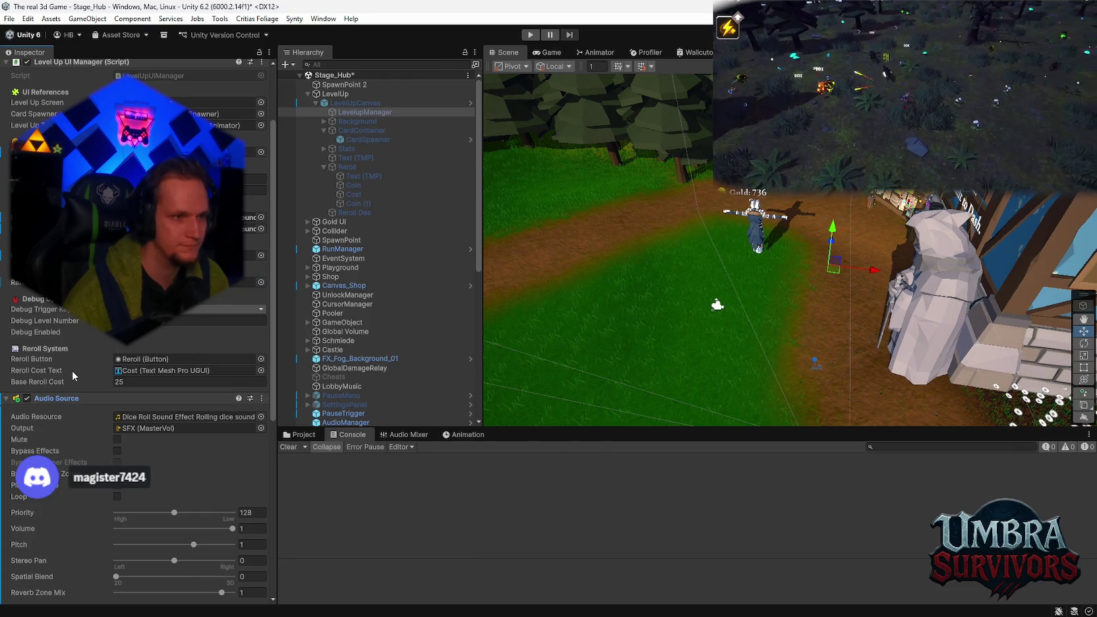
{"action": "scroll", "coordinate": [99, 422], "scroll_direction": "down", "scroll_amount": 6}
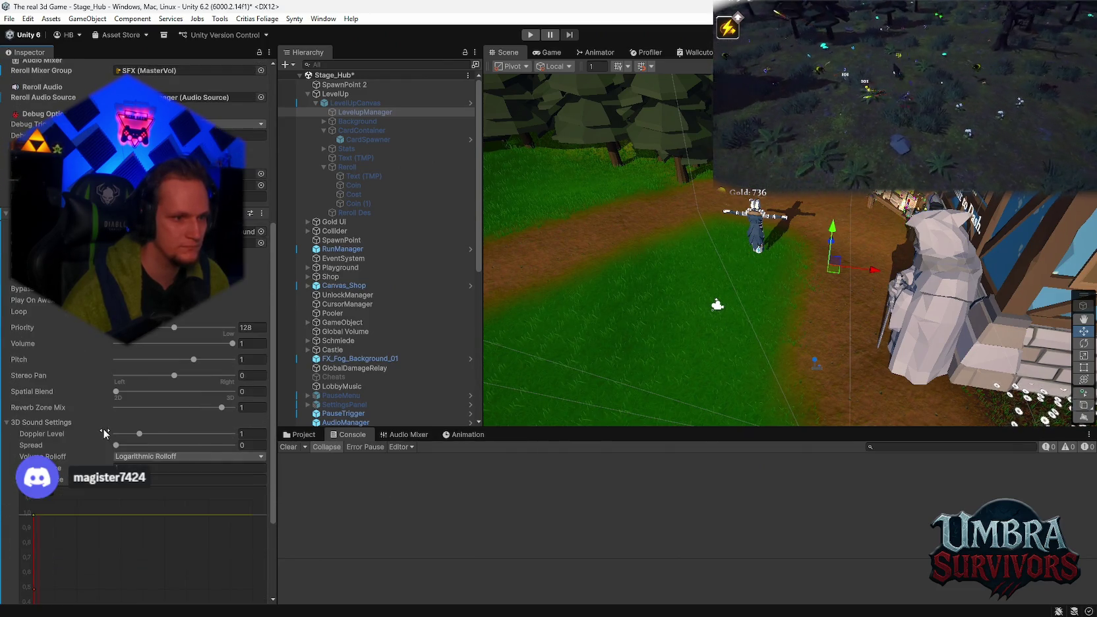
{"action": "scroll", "coordinate": [100, 431], "scroll_direction": "up", "scroll_amount": 3}
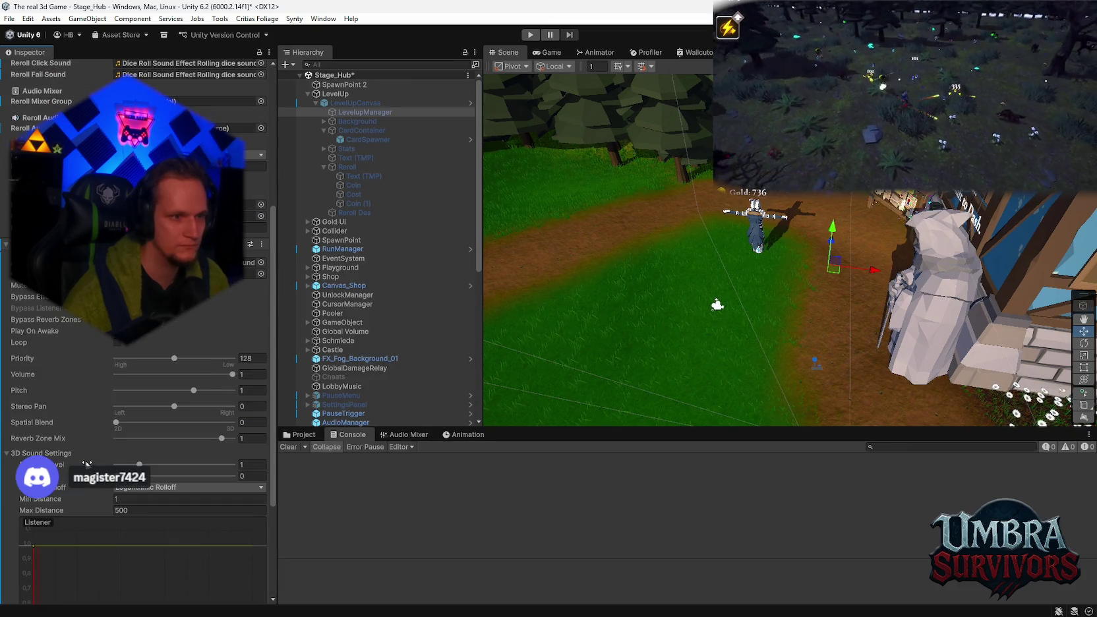
{"action": "left_click", "coordinate": [250, 375]}
{"action": "type", "text": "0"}
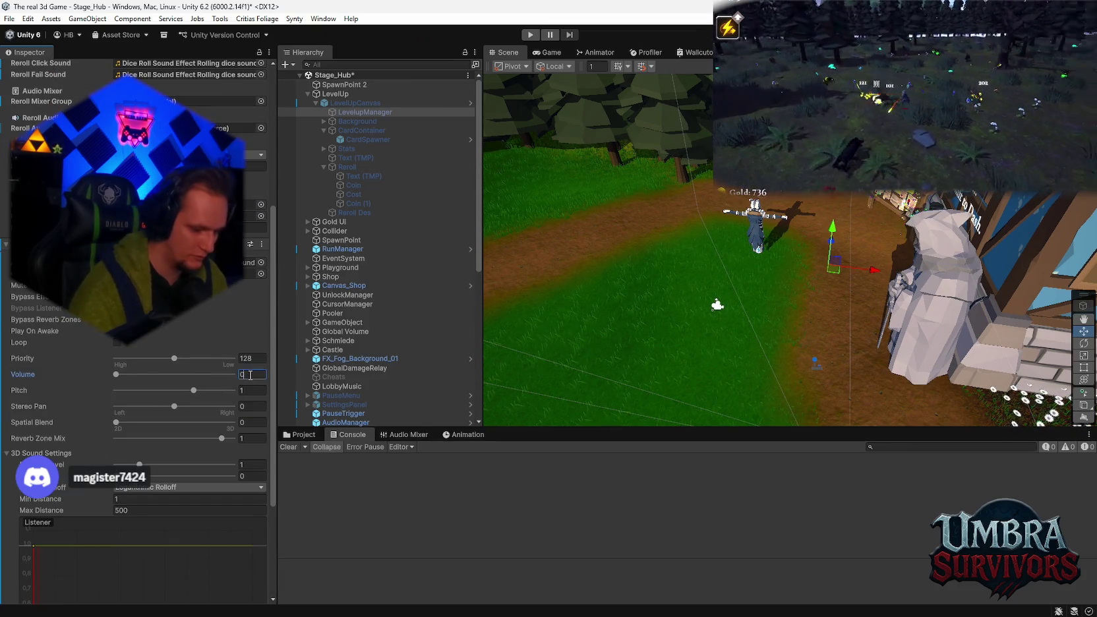
{"action": "type", "text": ".5"}
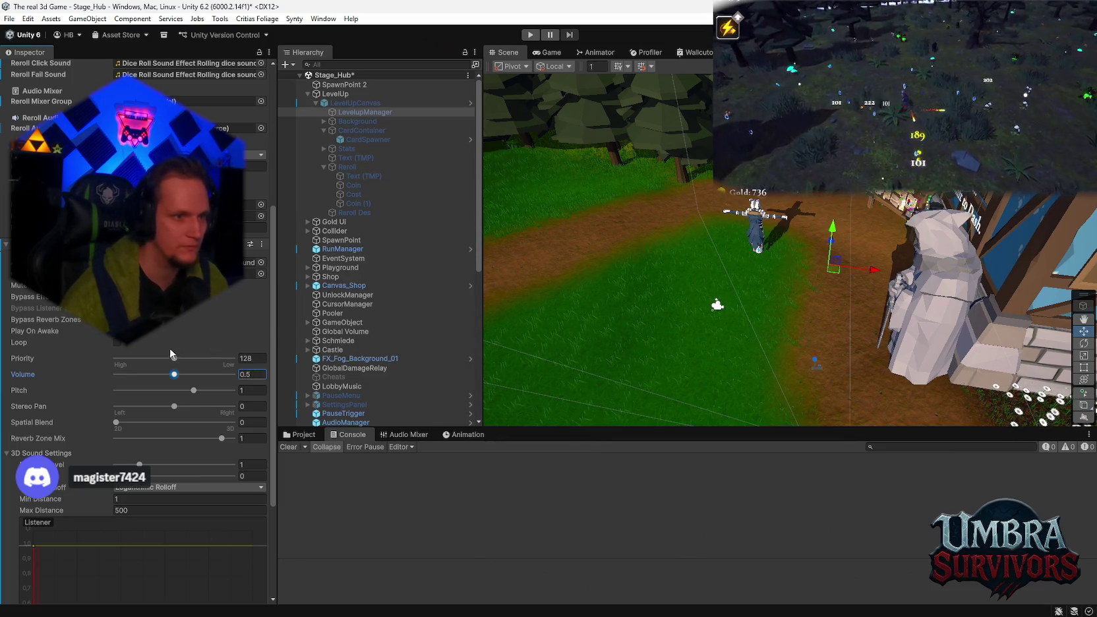
{"action": "key", "text": "BackSpace"}
{"action": "type", "text": "7"}
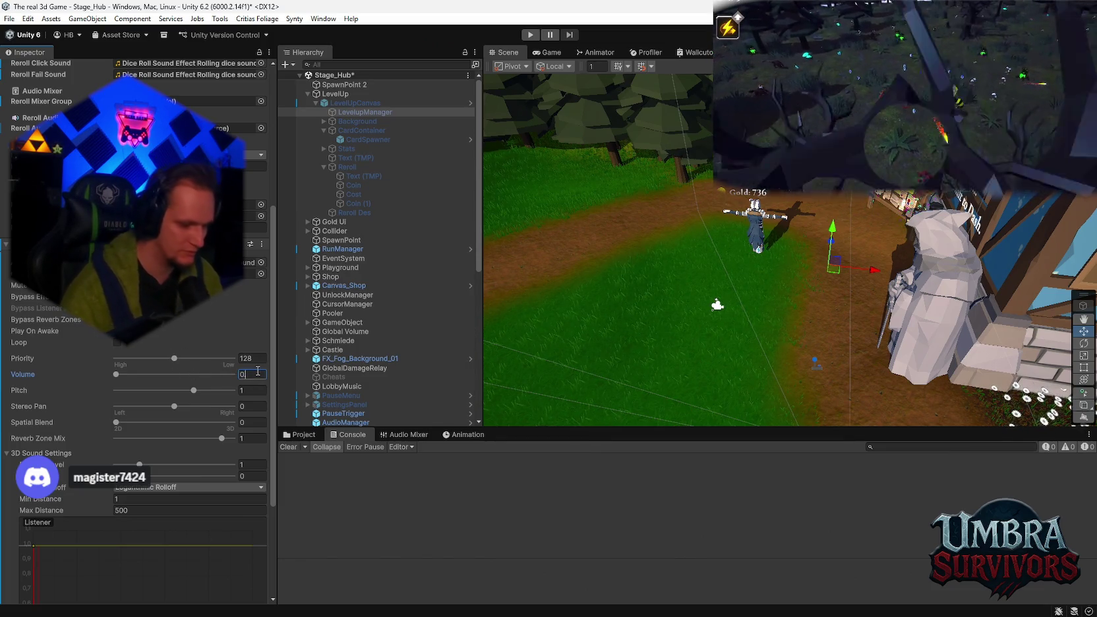
{"action": "scroll", "coordinate": [191, 334], "scroll_direction": "up", "scroll_amount": 2}
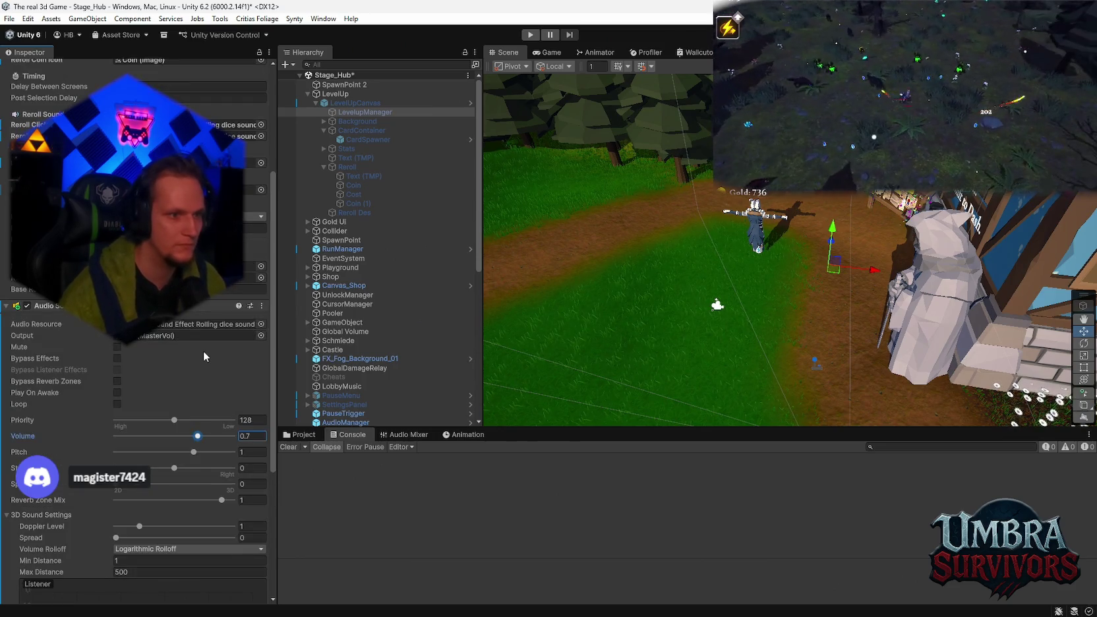
{"action": "scroll", "coordinate": [203, 351], "scroll_direction": "up", "scroll_amount": 2}
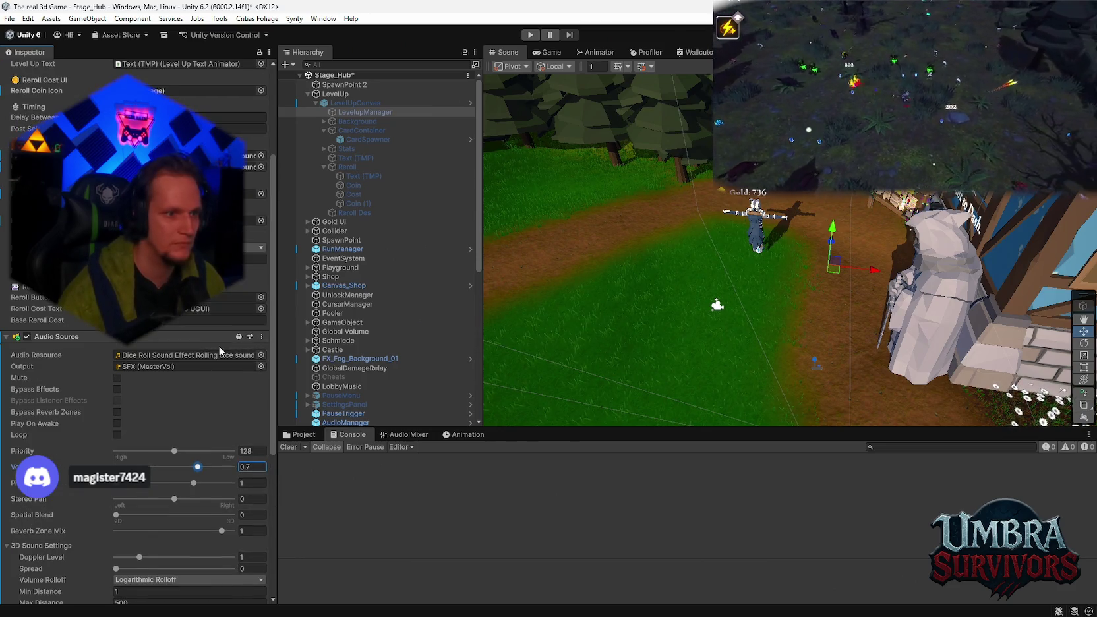
{"action": "left_click", "coordinate": [9, 18]}
{"action": "left_click", "coordinate": [530, 34]}
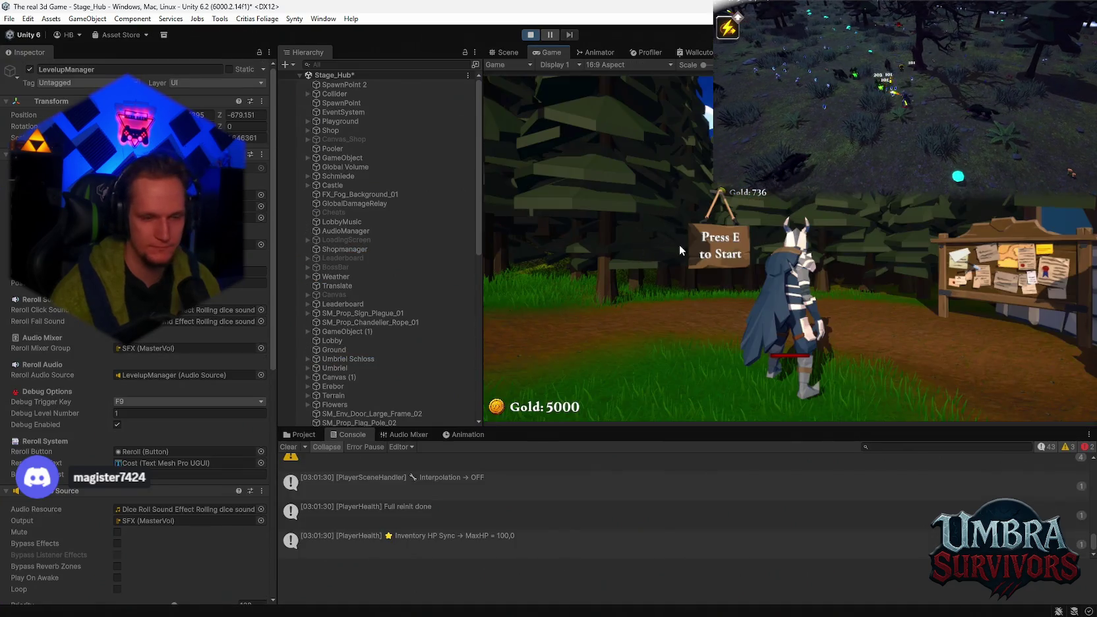
Step: Walk into the hub and check the in-game pause menu and its settings panel
{"action": "key", "text": "e"}
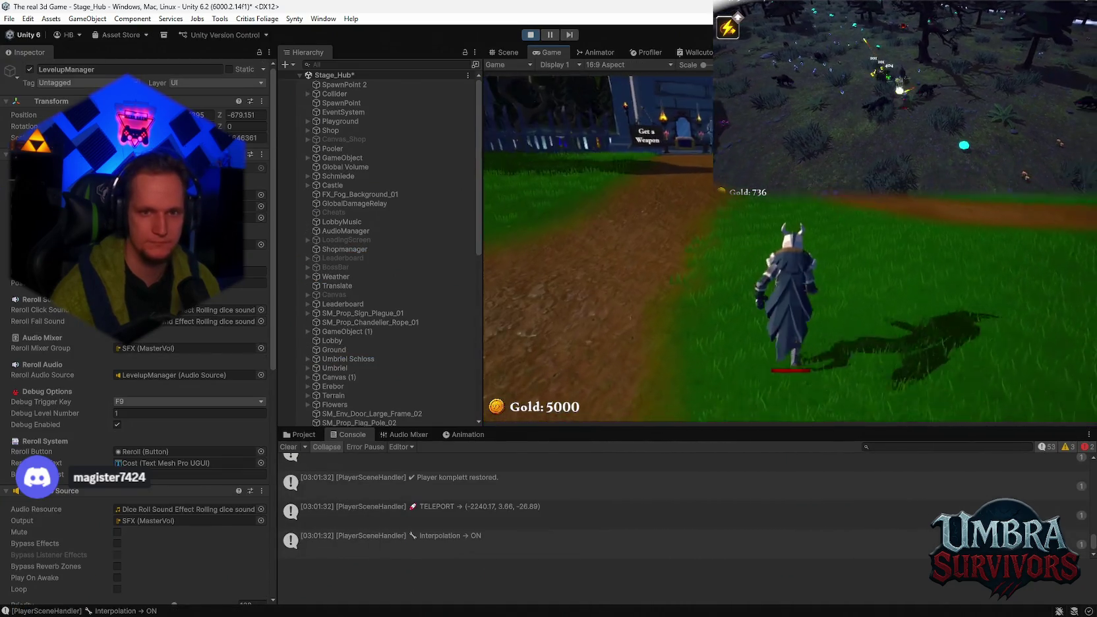
{"action": "key", "text": "Escape"}
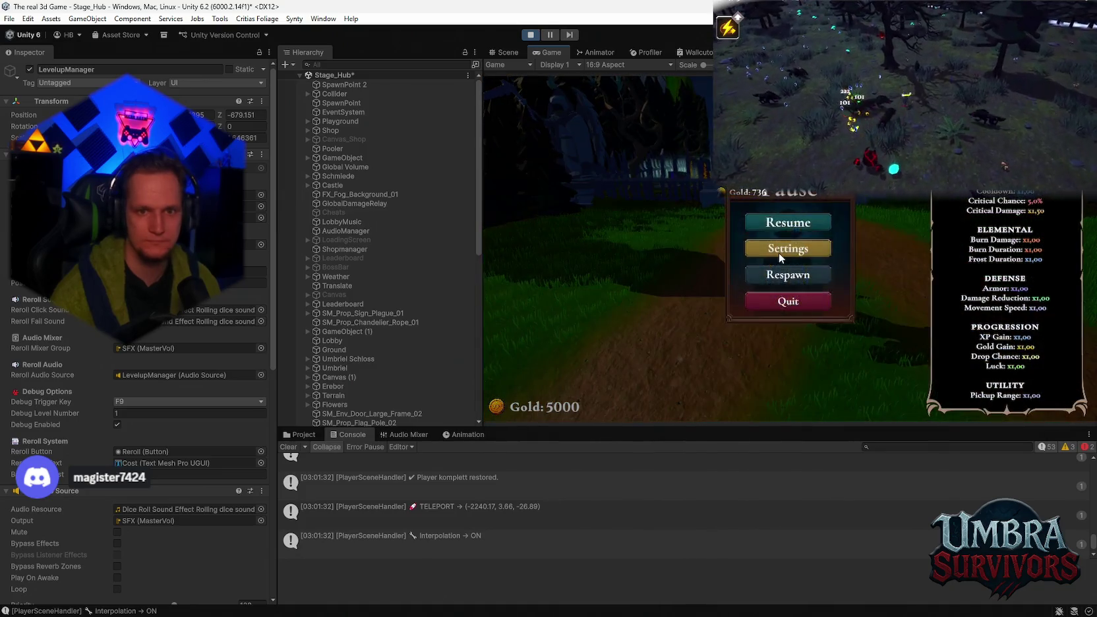
{"action": "left_click", "coordinate": [785, 250]}
{"action": "key", "text": "Escape"}
{"action": "key", "text": "Escape"}
{"action": "key", "text": "w"}
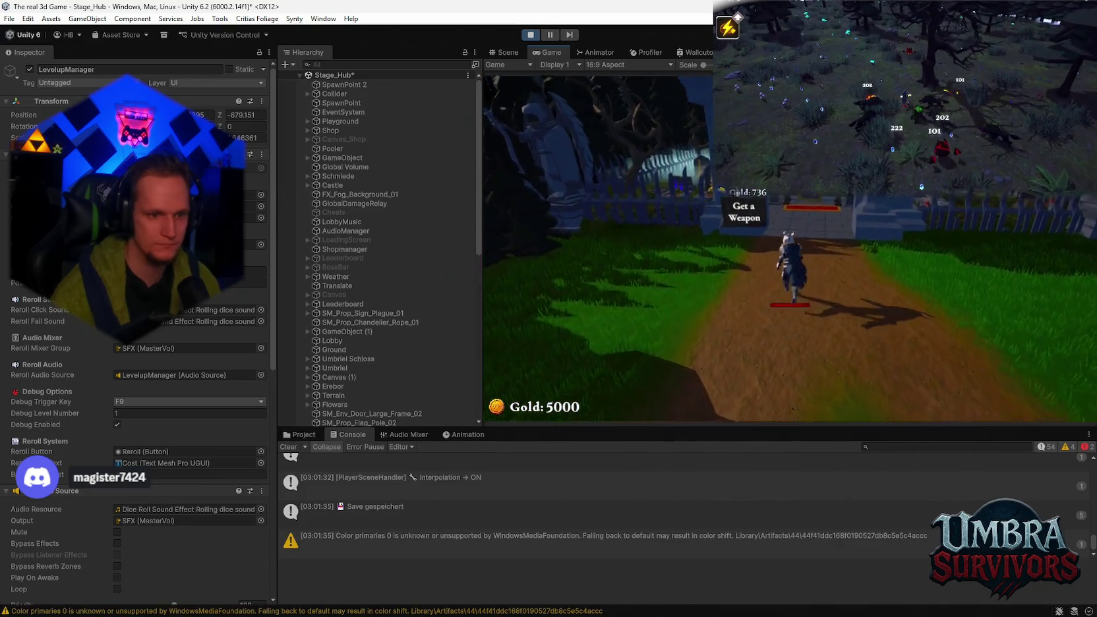
Step: Pick the Fire Staff at the weapon gate, then walk to the portal and start Stage 1
{"action": "key", "text": "e"}
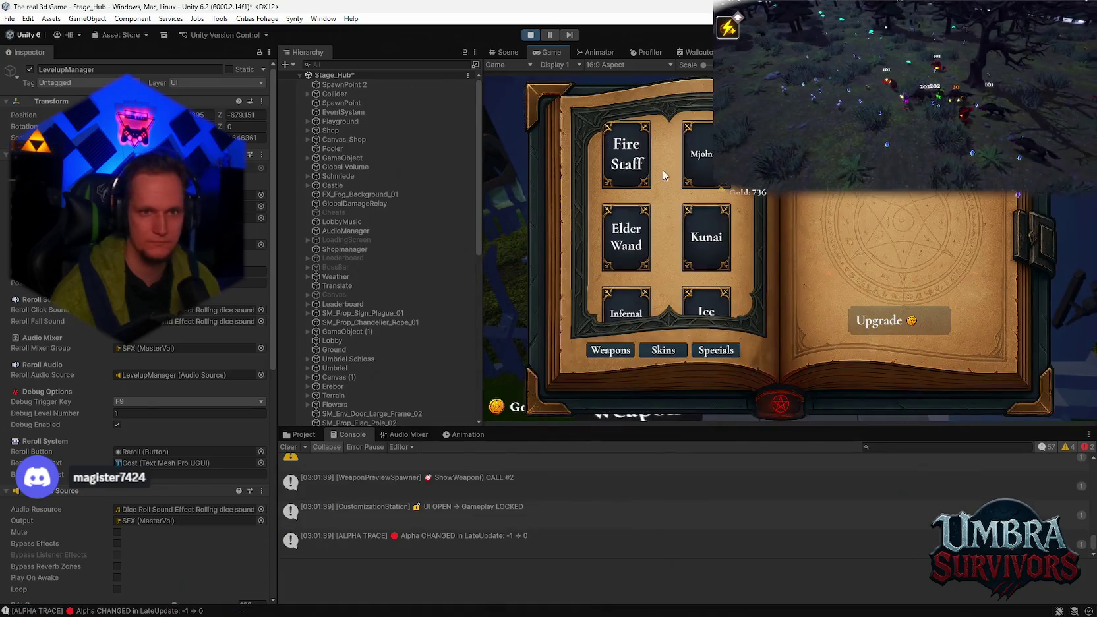
{"action": "left_click", "coordinate": [627, 151]}
{"action": "key", "text": "Escape"}
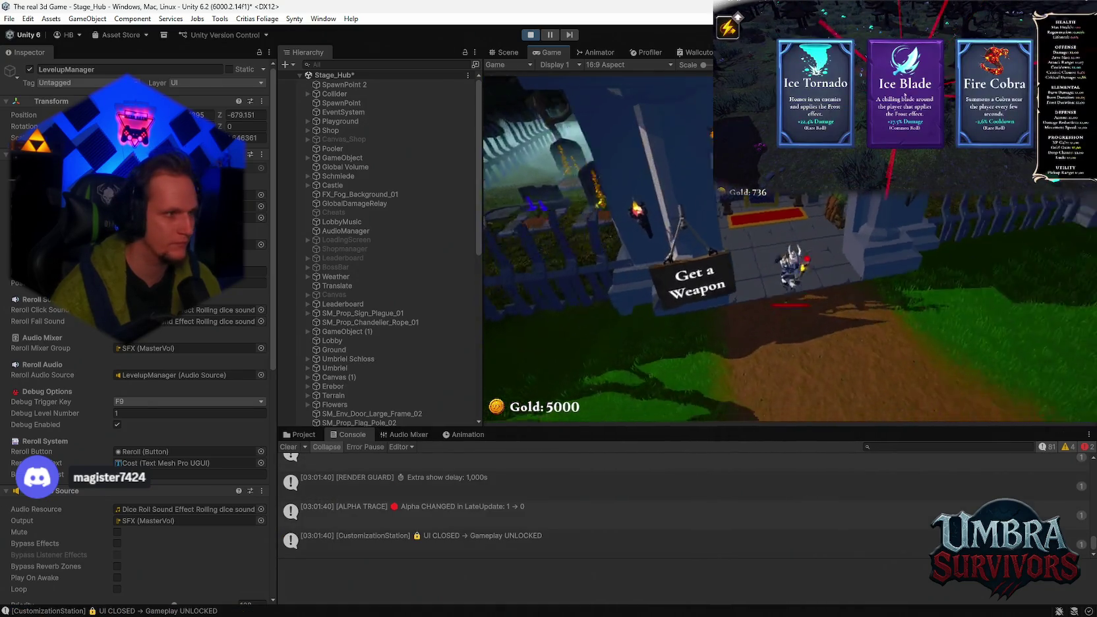
{"action": "key", "text": "a"}
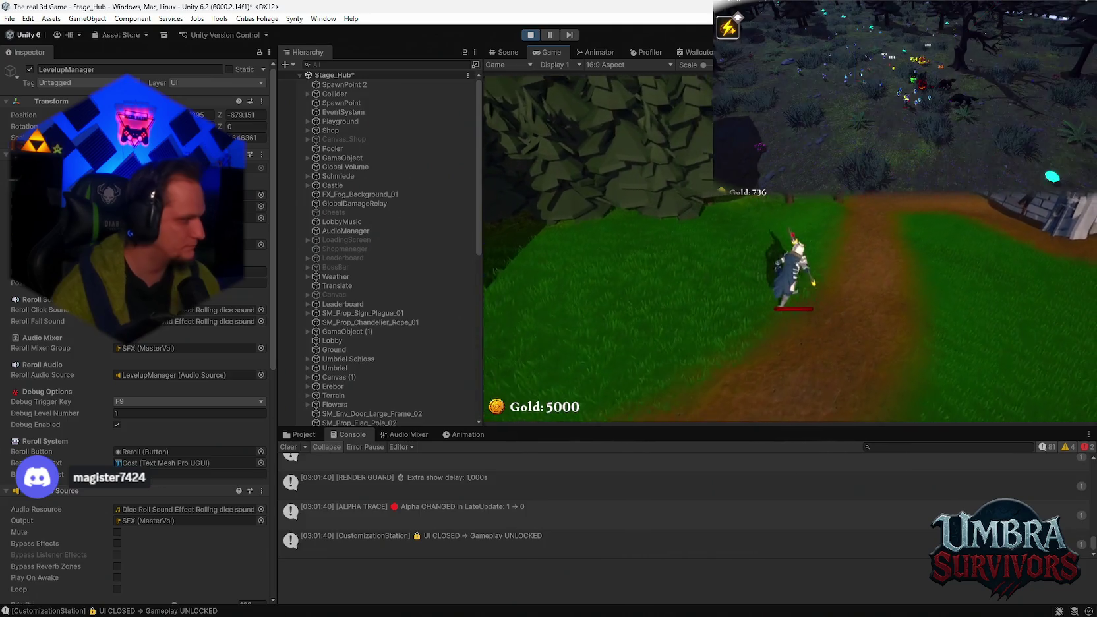
{"action": "key", "text": "w"}
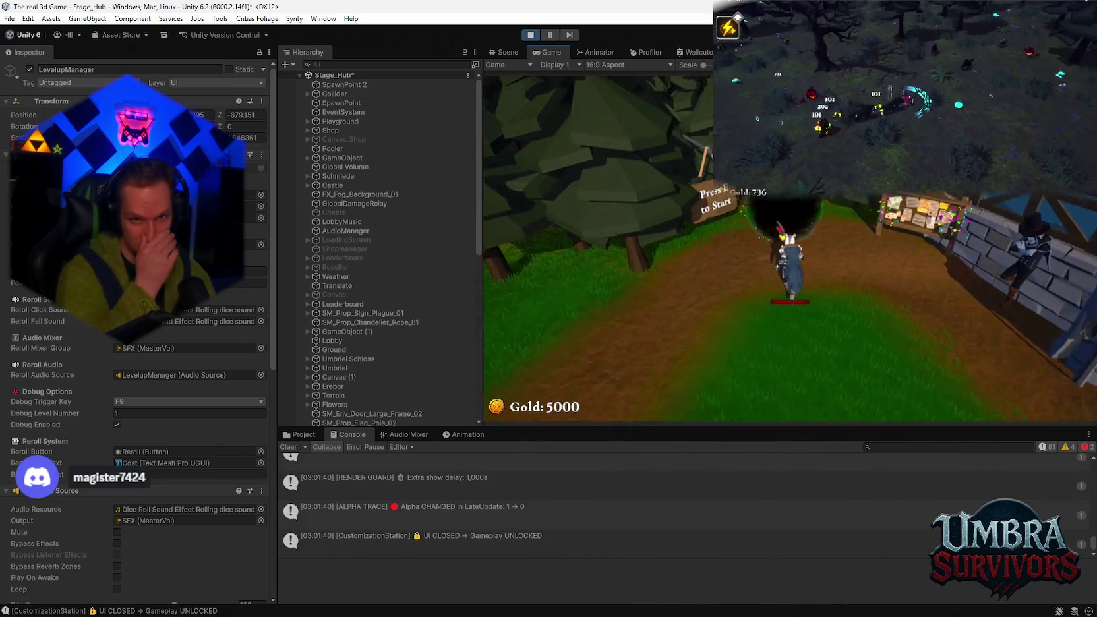
{"action": "key", "text": "e"}
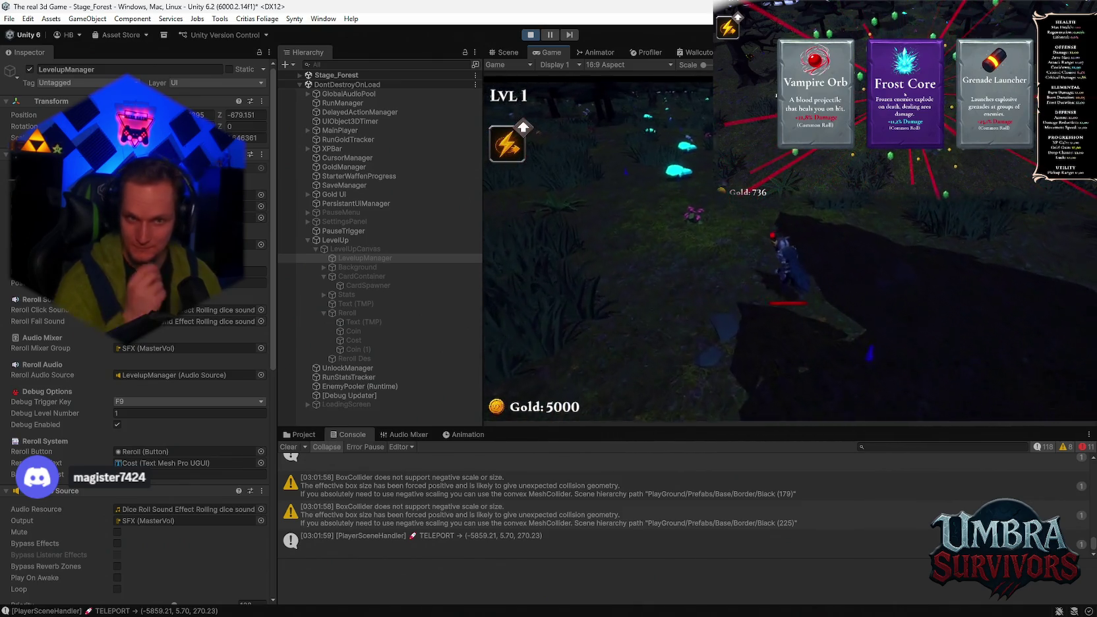
Step: Choose the Frost Core card, then reroll the level-up cards repeatedly at rising gold cost
{"action": "left_click", "coordinate": [905, 94]}
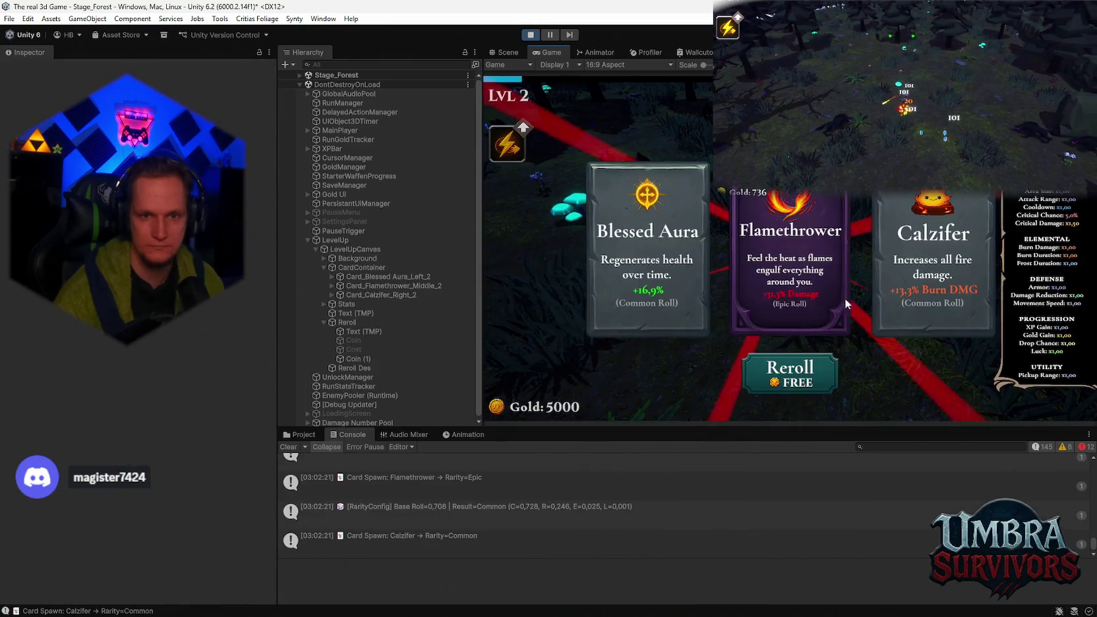
{"action": "left_click", "coordinate": [802, 386]}
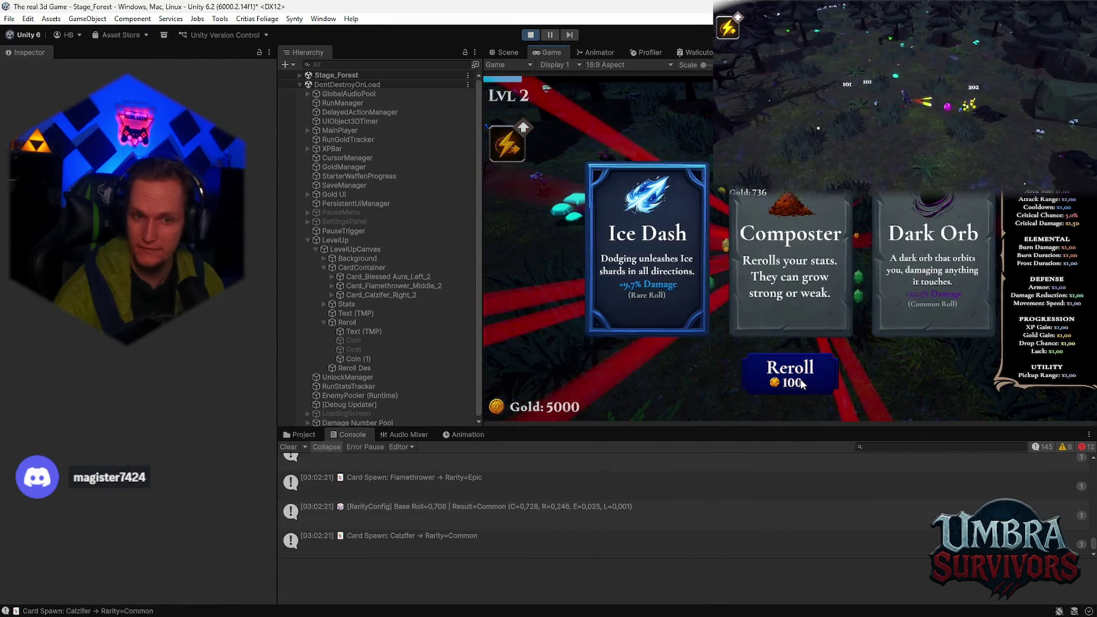
{"action": "left_click", "coordinate": [802, 384]}
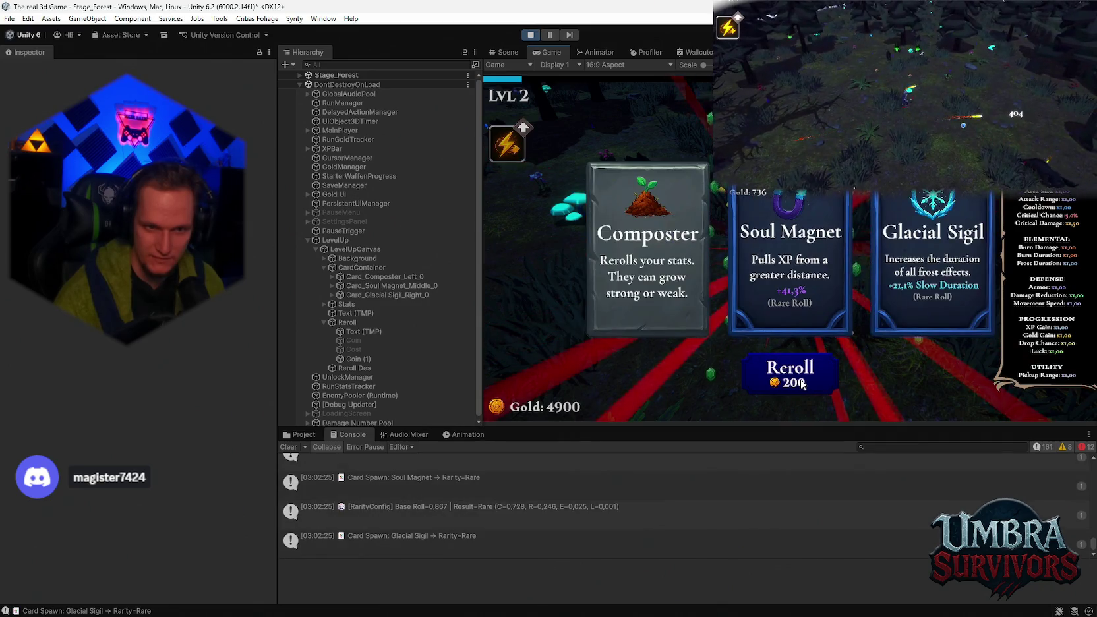
{"action": "left_click", "coordinate": [802, 384]}
{"action": "left_click", "coordinate": [802, 384]}
{"action": "left_click", "coordinate": [802, 383]}
{"action": "left_click", "coordinate": [802, 384]}
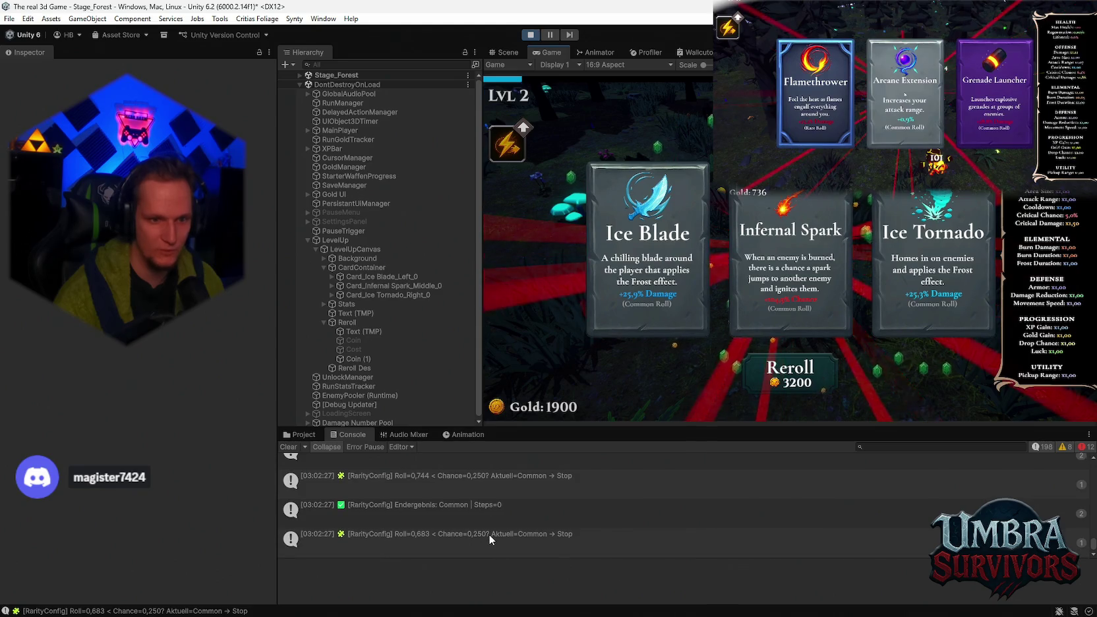
Step: Scroll back through the Console log, stop Play mode and show the Cards folder in the Project panel
{"action": "scroll", "coordinate": [488, 533], "scroll_direction": "up", "scroll_amount": 3}
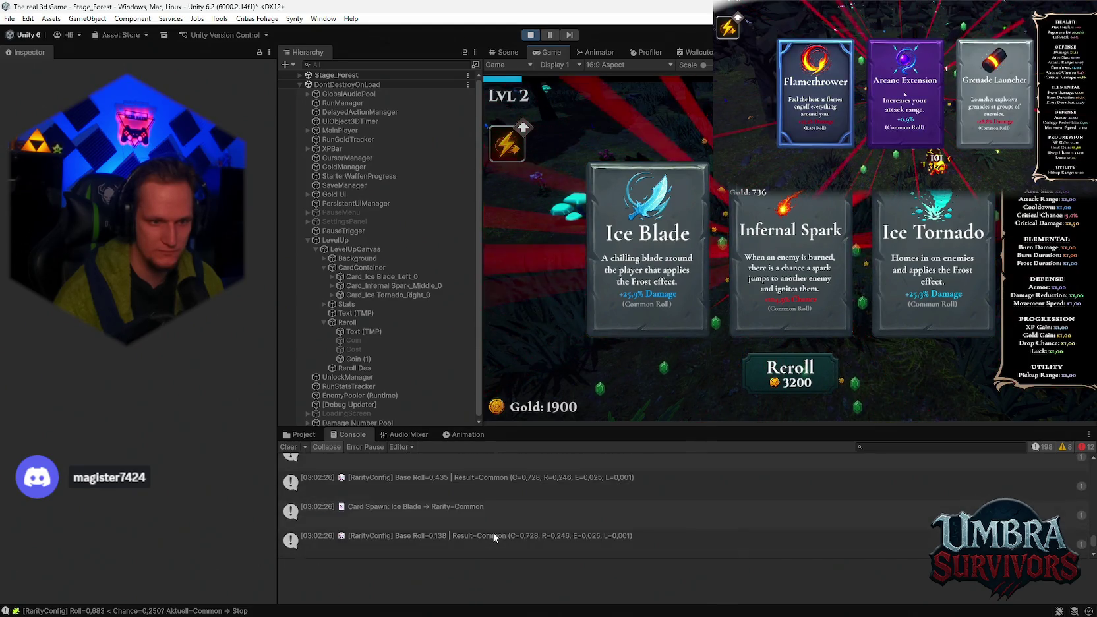
{"action": "scroll", "coordinate": [494, 532], "scroll_direction": "up", "scroll_amount": 2}
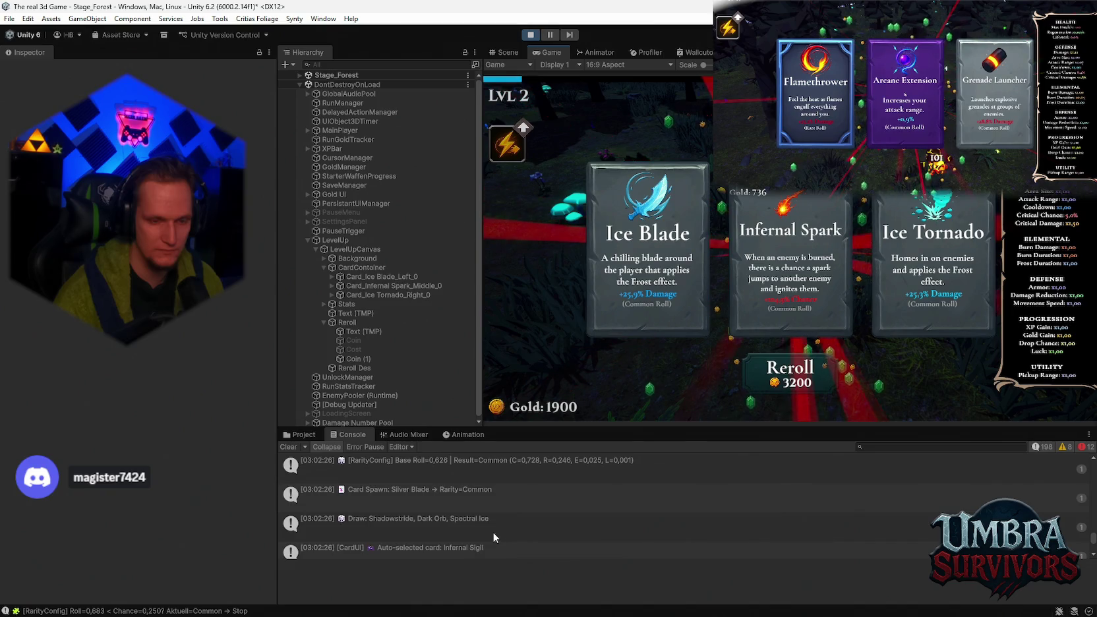
{"action": "scroll", "coordinate": [495, 531], "scroll_direction": "up", "scroll_amount": 3}
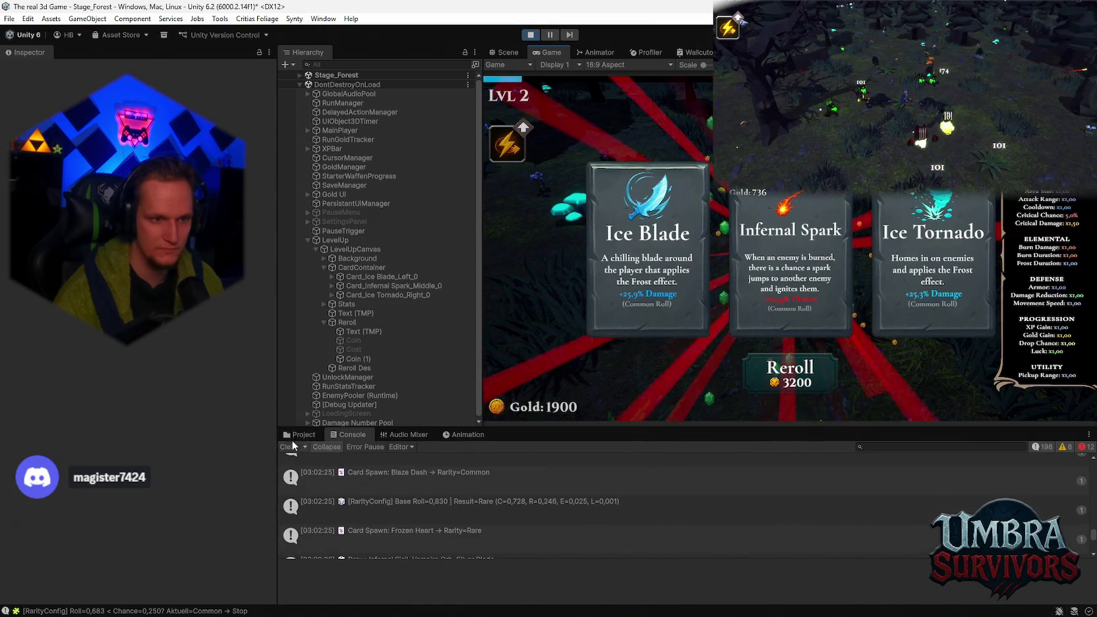
{"action": "left_click", "coordinate": [300, 435]}
{"action": "left_click", "coordinate": [343, 436]}
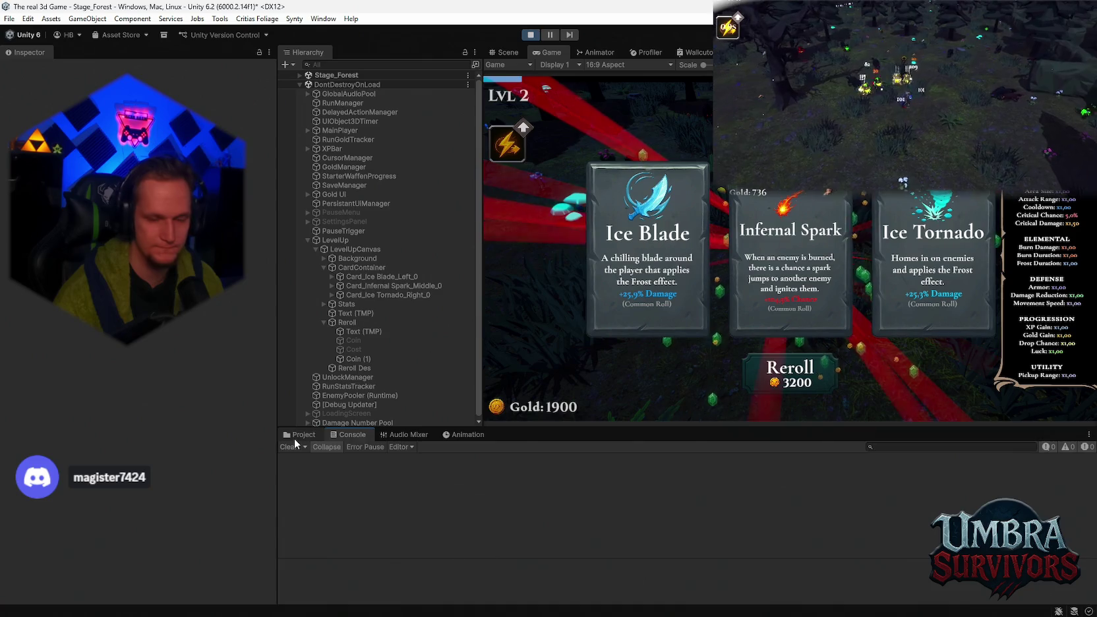
{"action": "left_click", "coordinate": [300, 435]}
{"action": "left_click", "coordinate": [531, 35]}
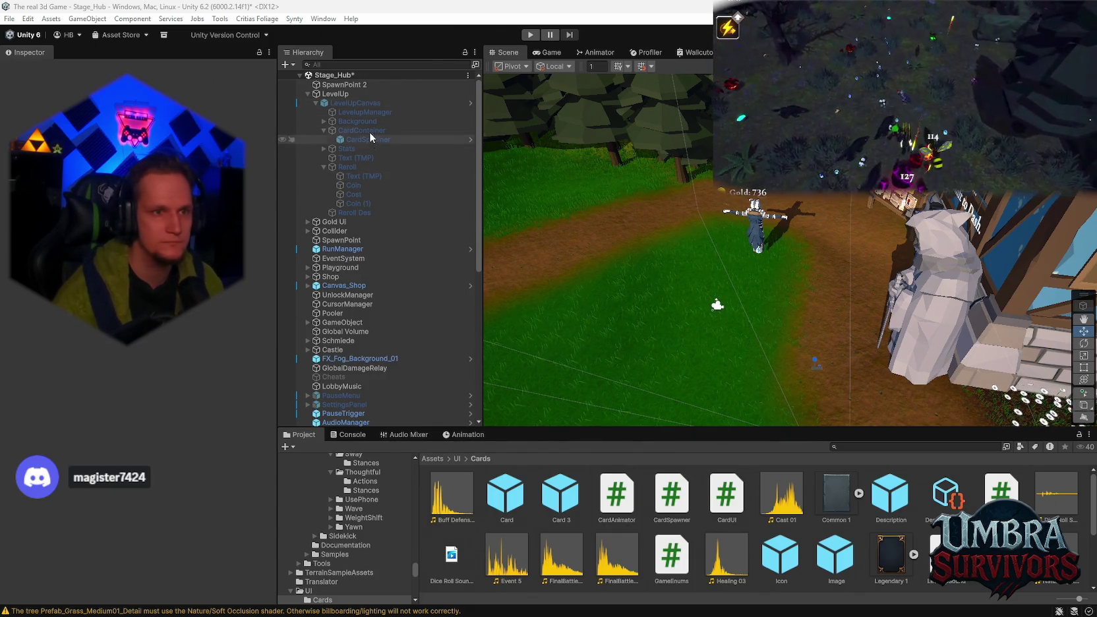
Step: Open LevelUpCanvas via Prefab > Open Asset in Context and select its Reroll button (cost 200)
{"action": "right_click", "coordinate": [350, 104]}
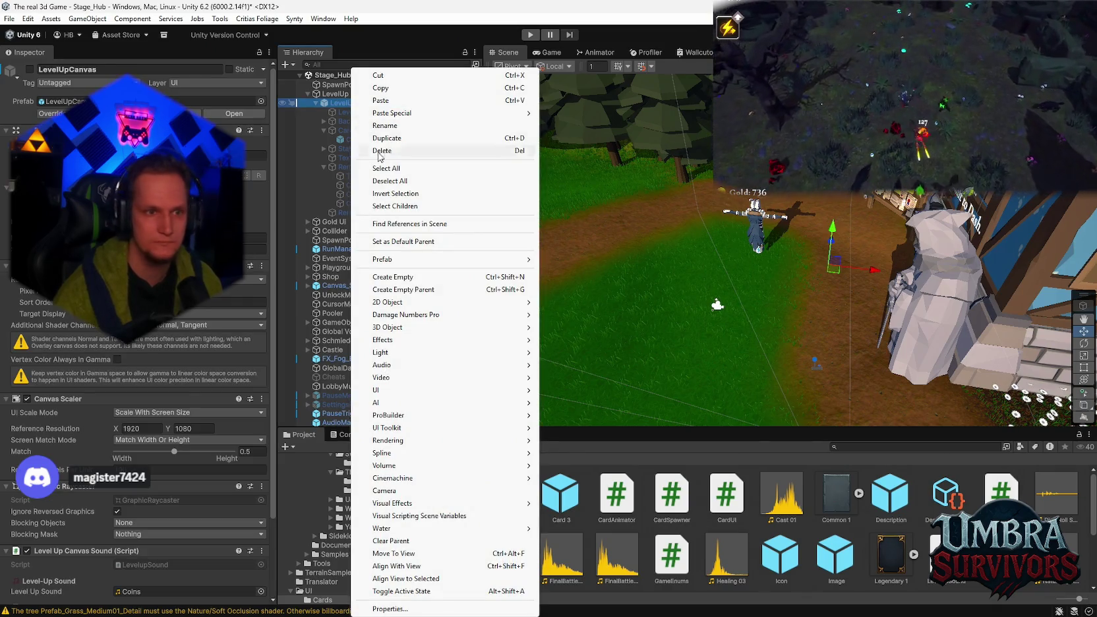
{"action": "mouse_move", "coordinate": [433, 263]}
{"action": "left_click", "coordinate": [594, 273]}
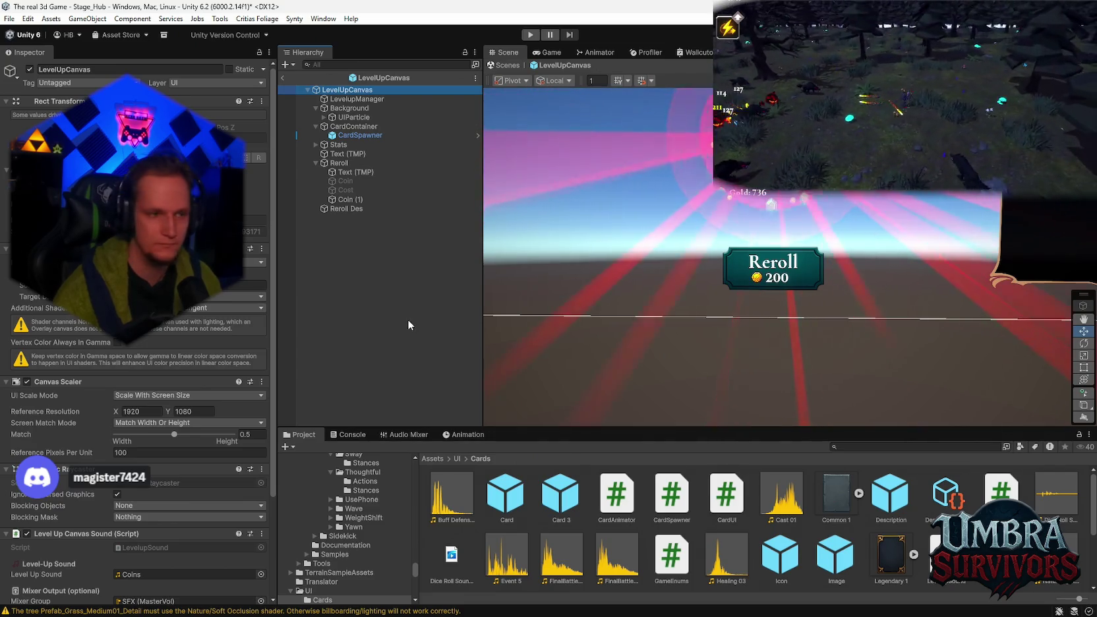
{"action": "left_click", "coordinate": [339, 163]}
{"action": "scroll", "coordinate": [182, 351], "scroll_direction": "down", "scroll_amount": 3}
{"action": "scroll", "coordinate": [182, 350], "scroll_direction": "down", "scroll_amount": 3}
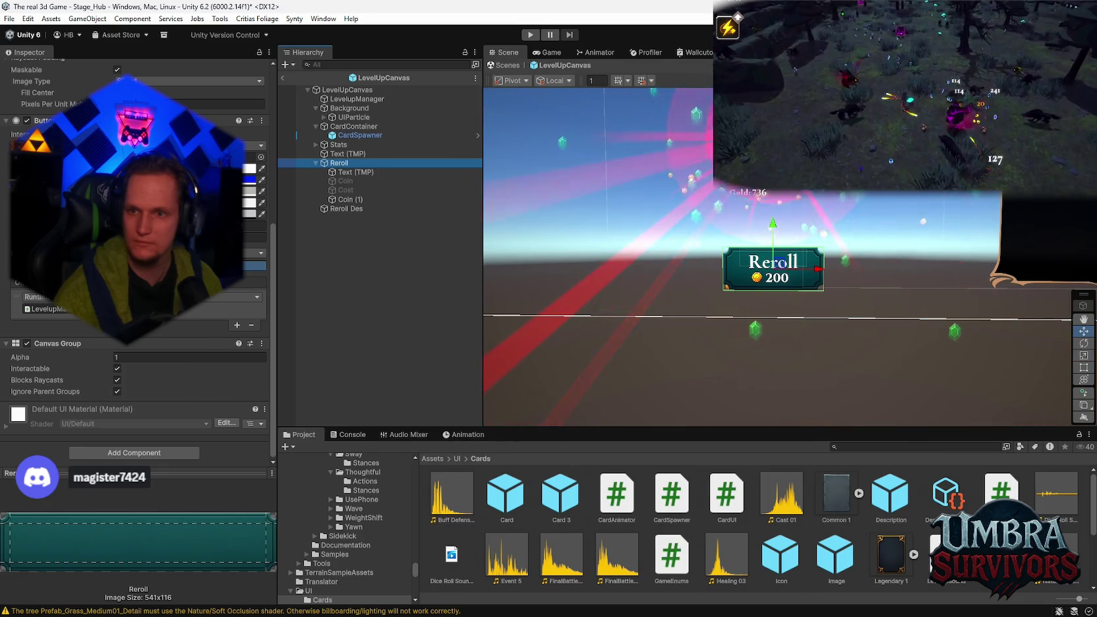
{"action": "left_click", "coordinate": [111, 452]}
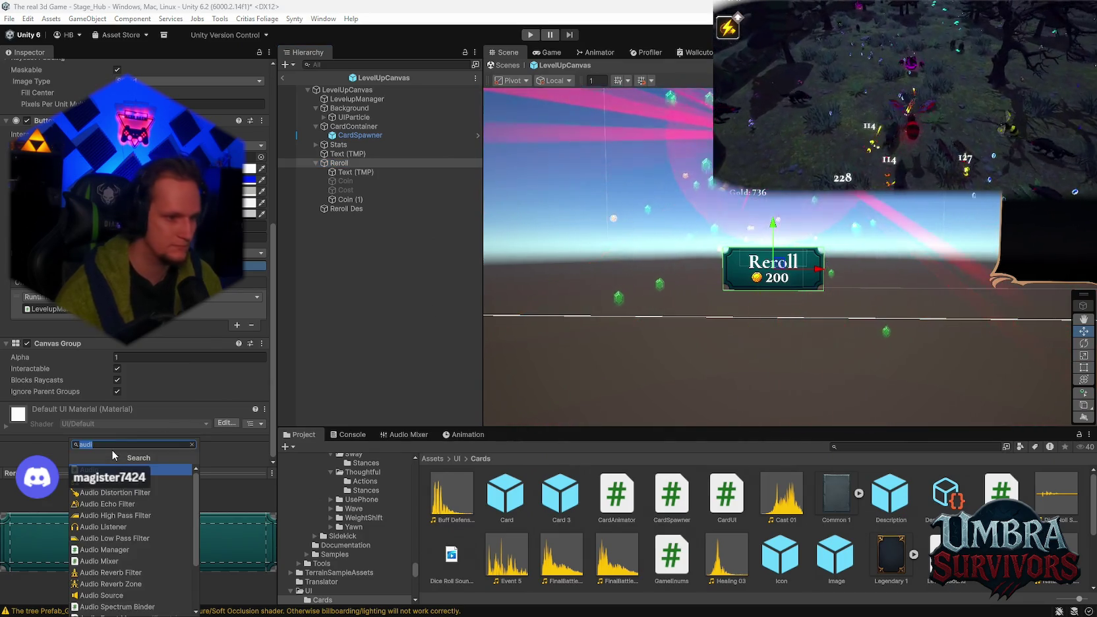
Step: Add an Audio Source component to Reroll with its Output set to the SFX group
{"action": "type", "text": "audi"}
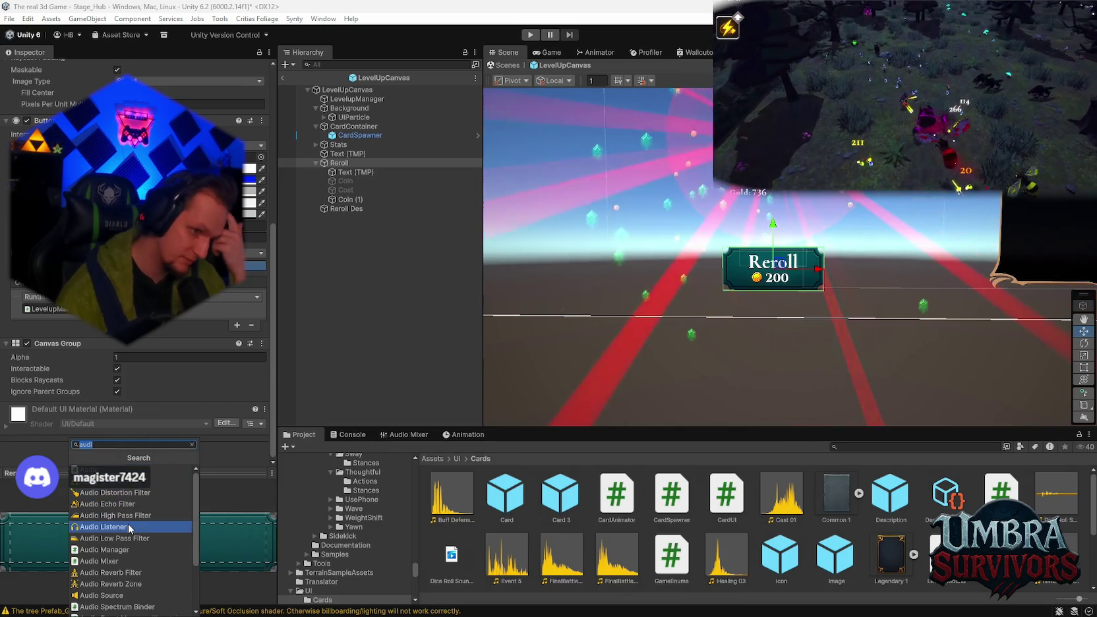
{"action": "left_click", "coordinate": [101, 596]}
{"action": "scroll", "coordinate": [143, 430], "scroll_direction": "down", "scroll_amount": 3}
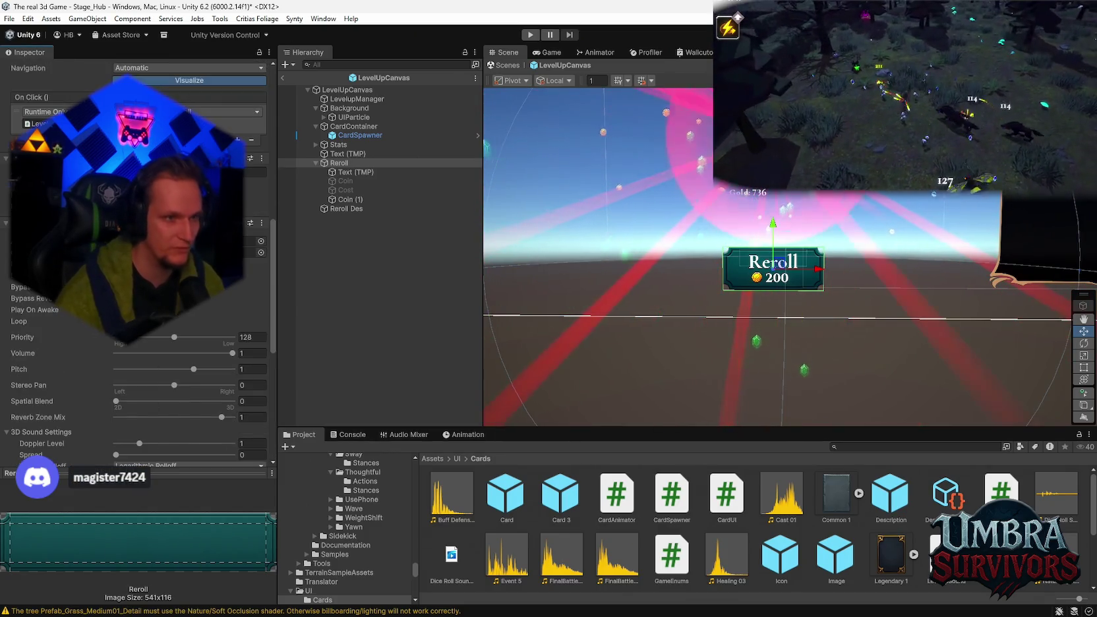
{"action": "left_click", "coordinate": [262, 252]}
{"action": "left_click", "coordinate": [293, 336]}
{"action": "double_click", "coordinate": [293, 335]}
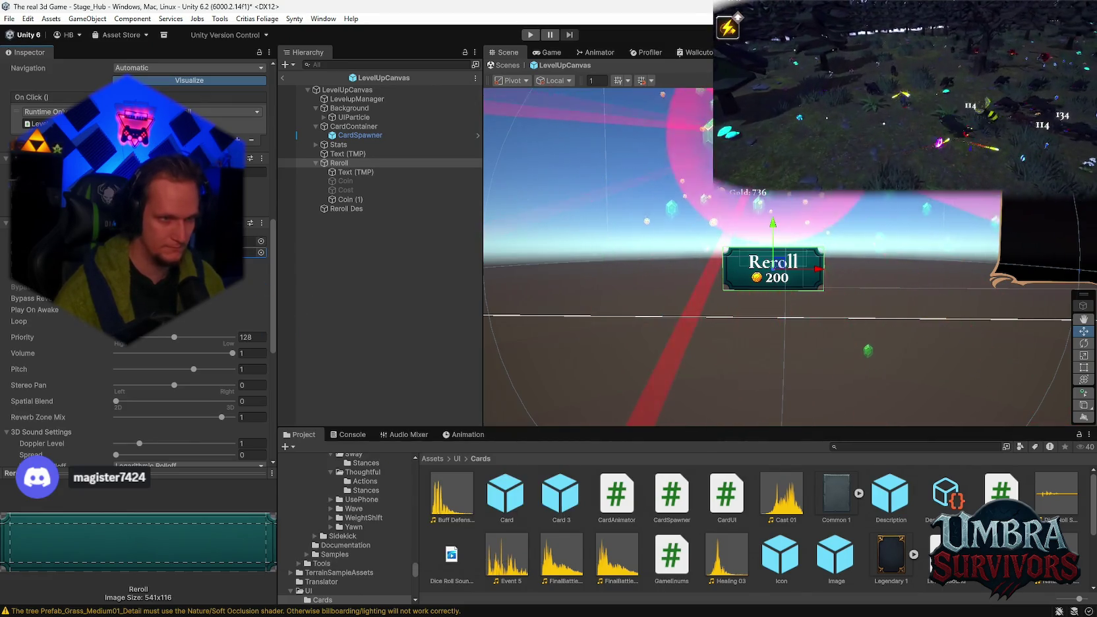
Step: Assign the rolling dice sound clip to the Reroll Audio Source
{"action": "left_click", "coordinate": [261, 241]}
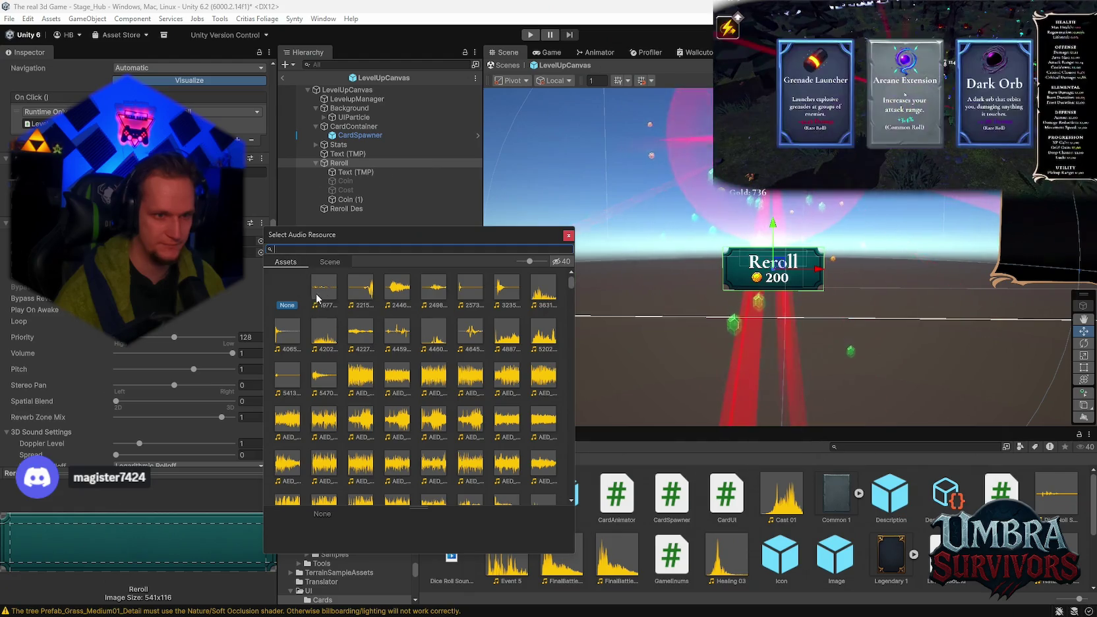
{"action": "type", "text": "dice"}
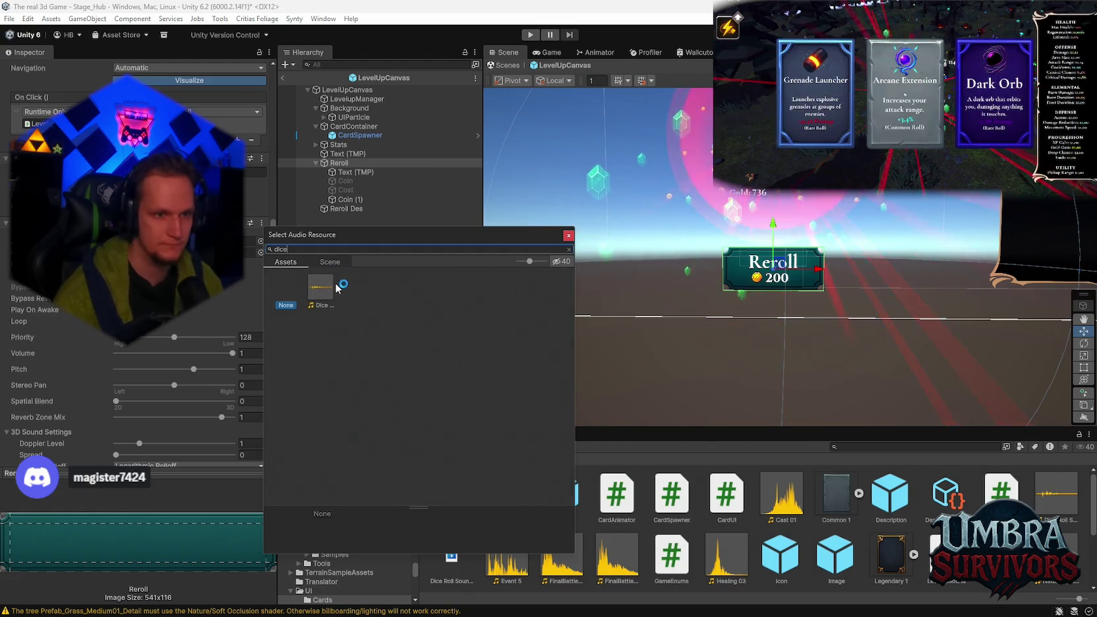
{"action": "double_click", "coordinate": [324, 287]}
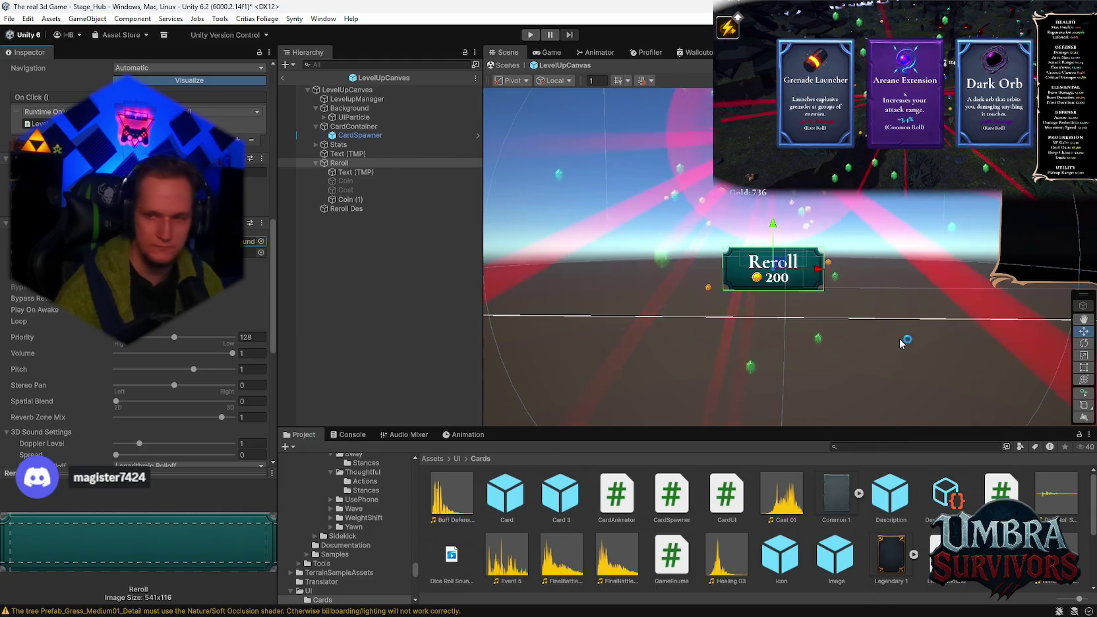
{"action": "left_click", "coordinate": [905, 95]}
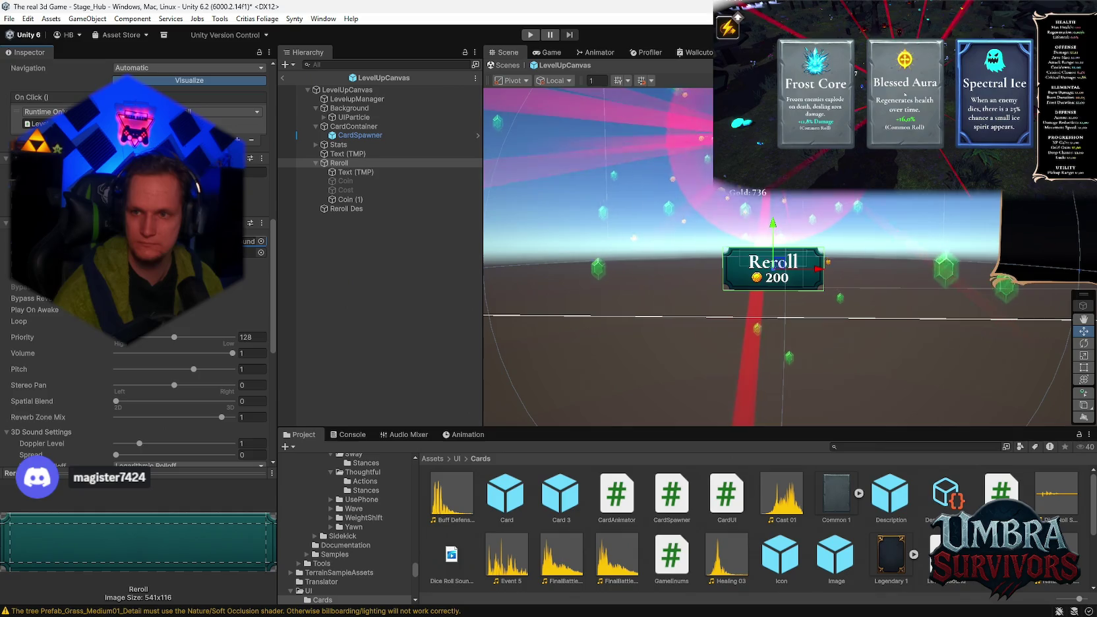
Step: Adjust the Reroll Audio Source settings and exit prefab editing back to Stage_Hub
{"action": "scroll", "coordinate": [106, 402], "scroll_direction": "down", "scroll_amount": 3}
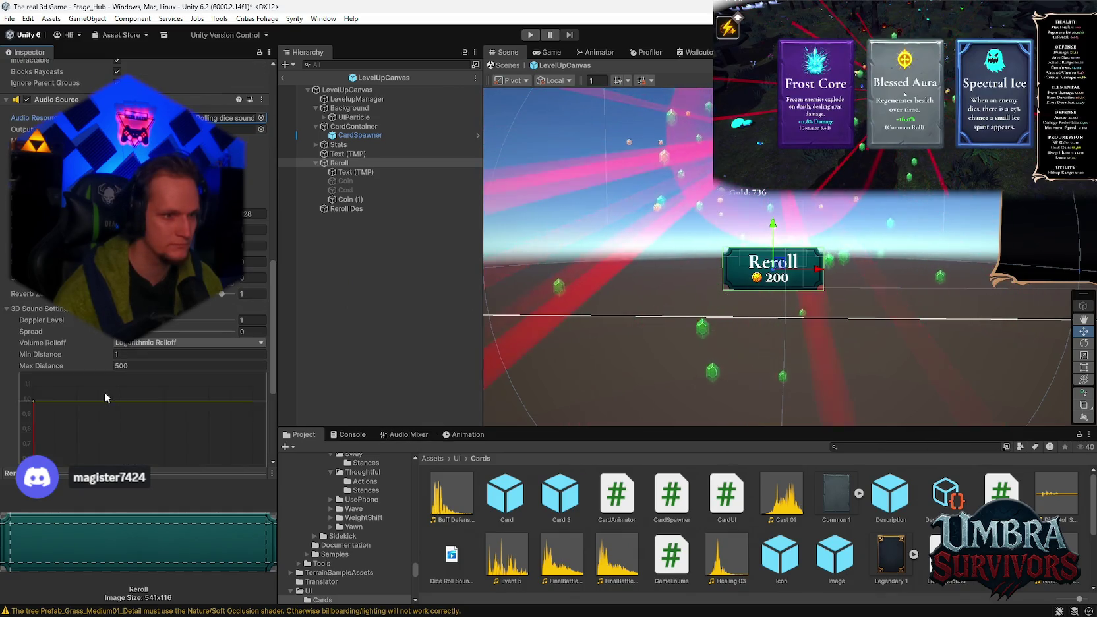
{"action": "scroll", "coordinate": [105, 392], "scroll_direction": "up", "scroll_amount": 2}
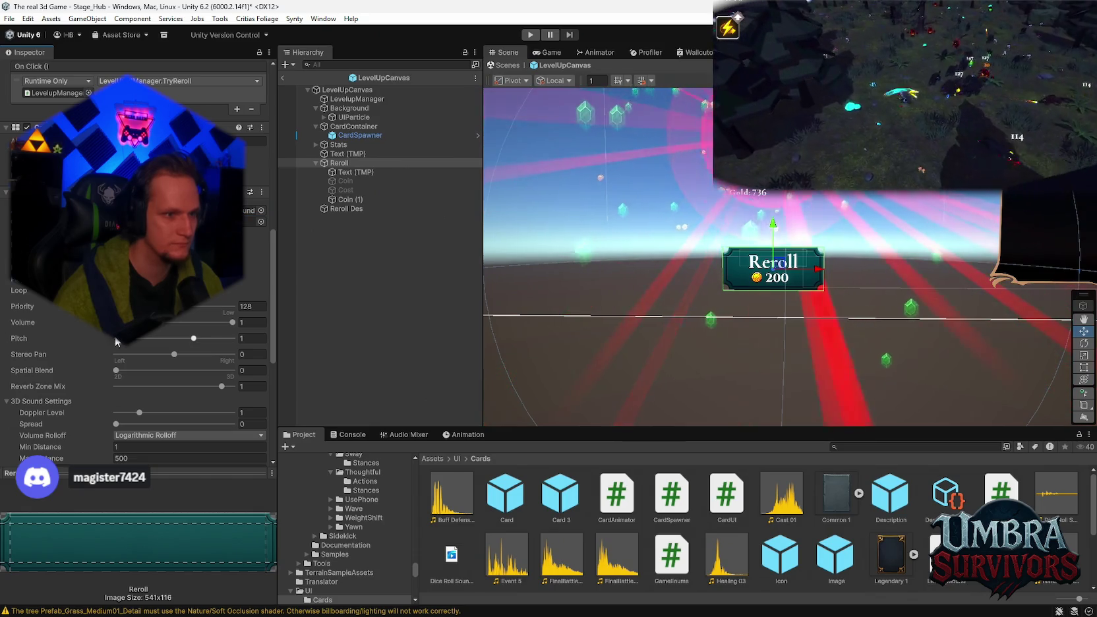
{"action": "scroll", "coordinate": [103, 372], "scroll_direction": "down", "scroll_amount": 10}
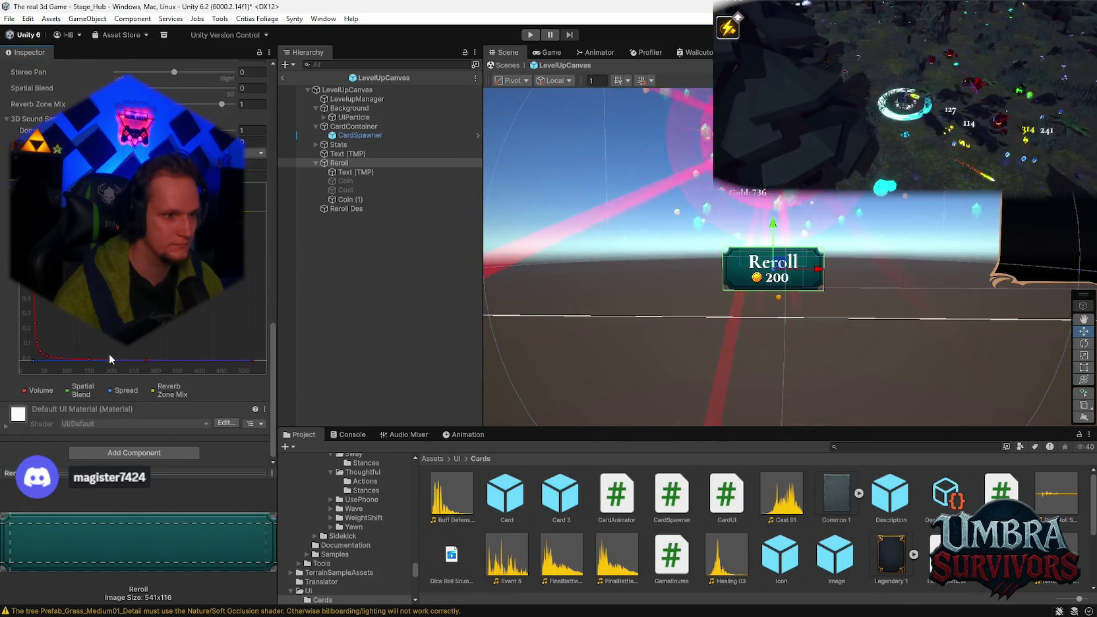
{"action": "scroll", "coordinate": [102, 384], "scroll_direction": "up", "scroll_amount": 12}
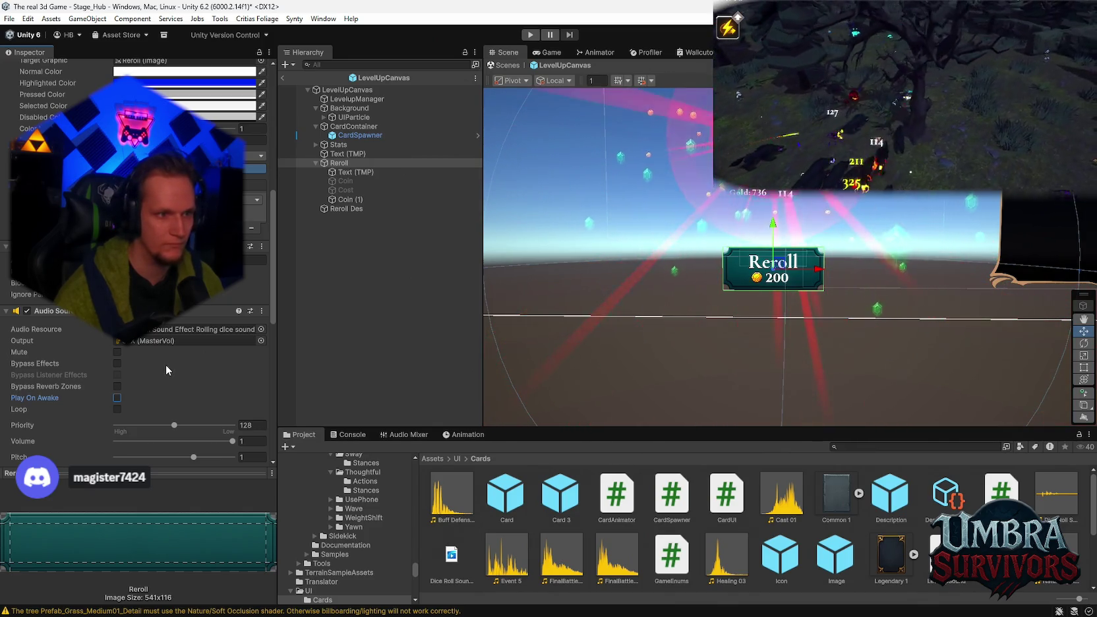
{"action": "scroll", "coordinate": [174, 356], "scroll_direction": "down", "scroll_amount": 5}
{"action": "scroll", "coordinate": [162, 354], "scroll_direction": "up", "scroll_amount": 6}
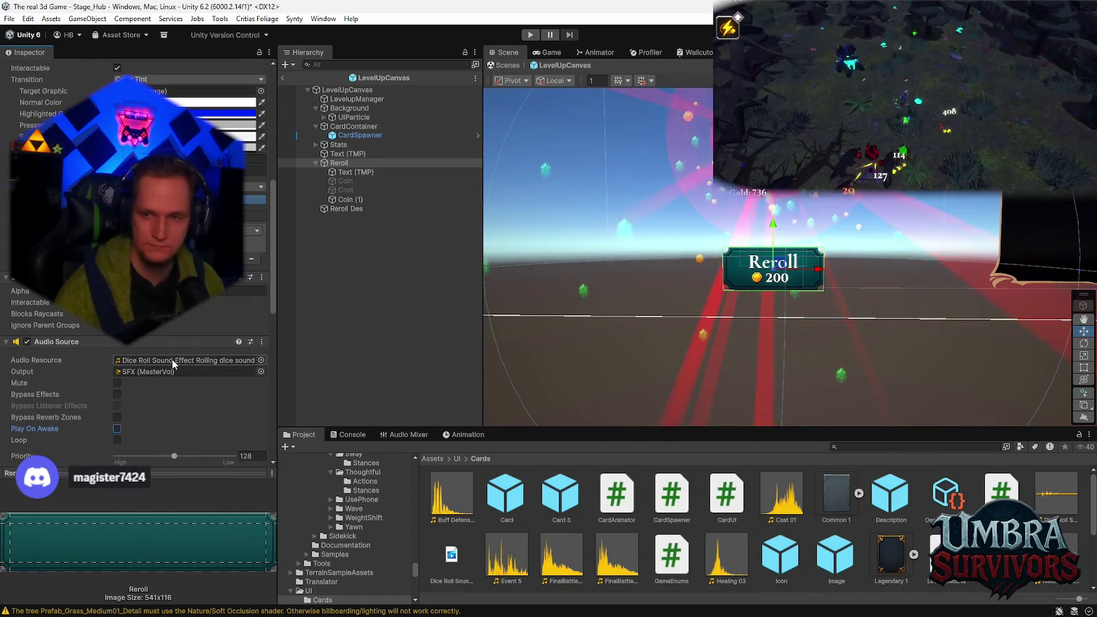
{"action": "left_click", "coordinate": [178, 360]}
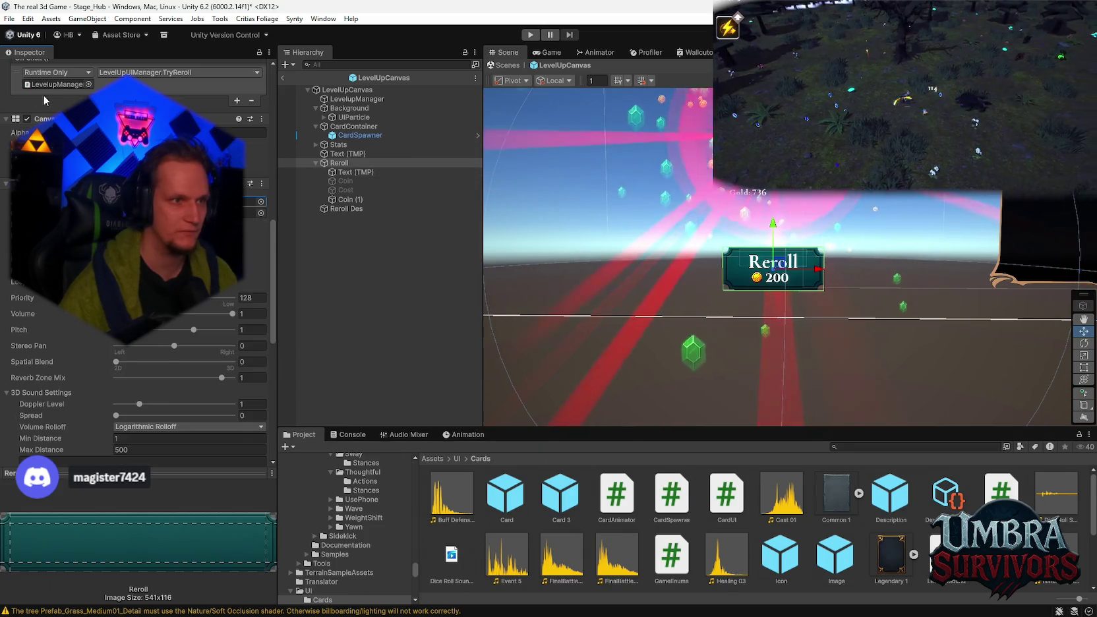
{"action": "key", "text": "Delete"}
{"action": "scroll", "coordinate": [138, 296], "scroll_direction": "up", "scroll_amount": 9}
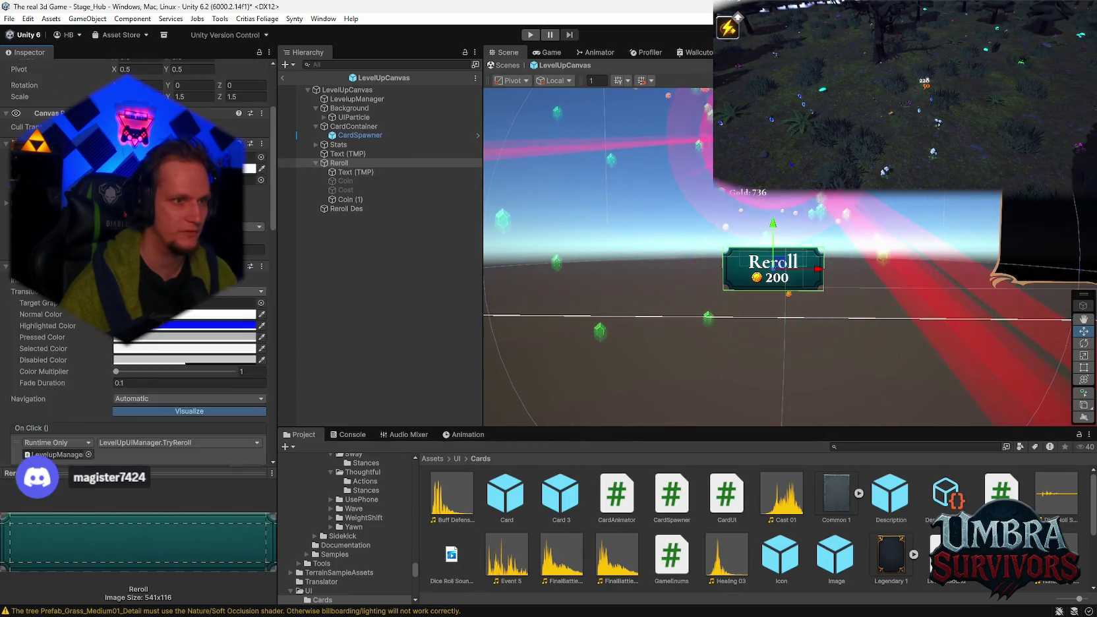
{"action": "left_click", "coordinate": [508, 66]}
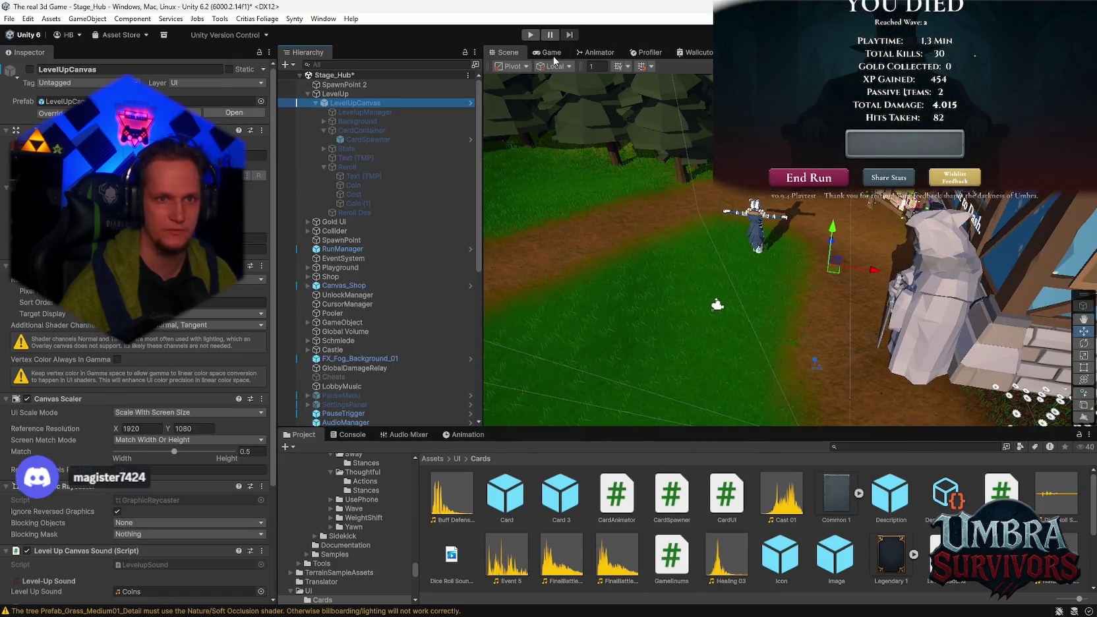
Step: Enter Play mode, walk to the weapon shrine and try upgrading the Fire Staff
{"action": "left_click", "coordinate": [530, 35]}
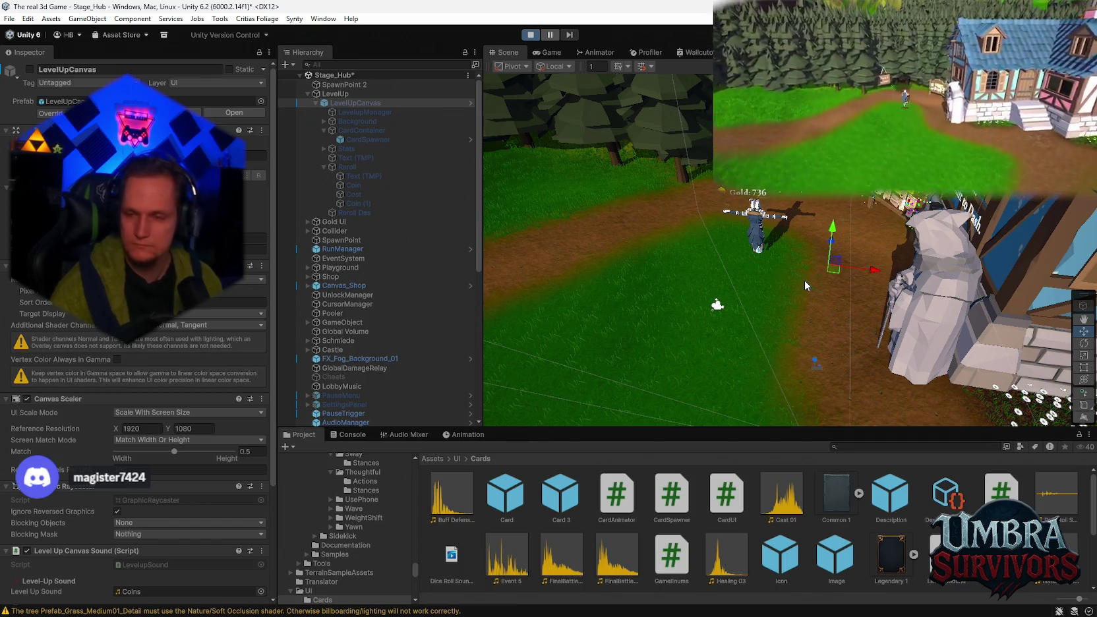
{"action": "key", "text": "ctrl+2"}
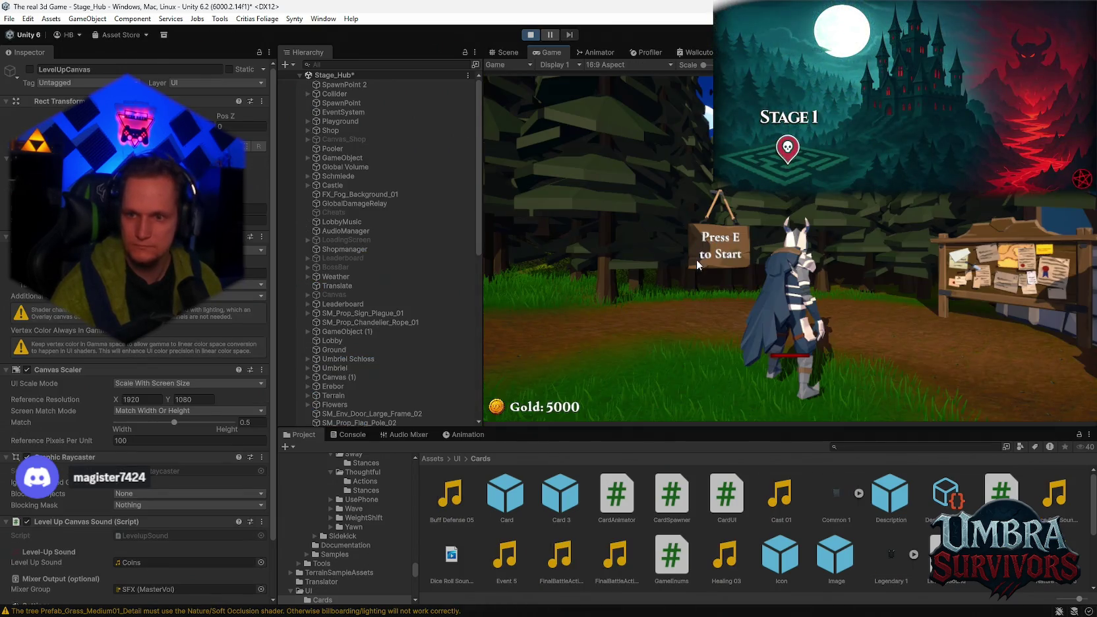
{"action": "key", "text": "w"}
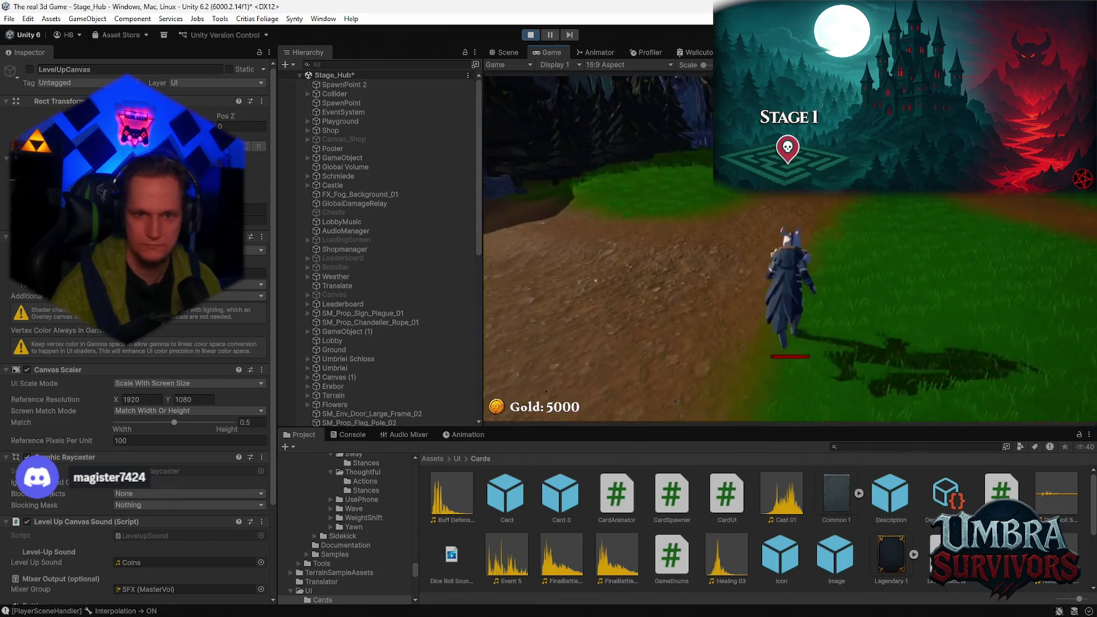
{"action": "key", "text": "w"}
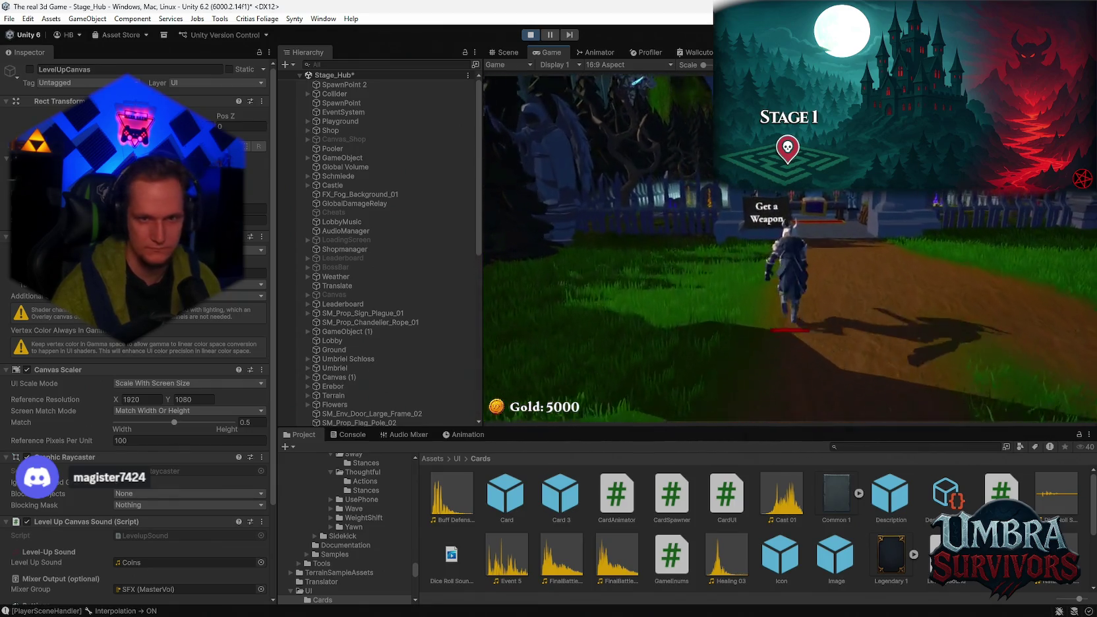
{"action": "key", "text": "w"}
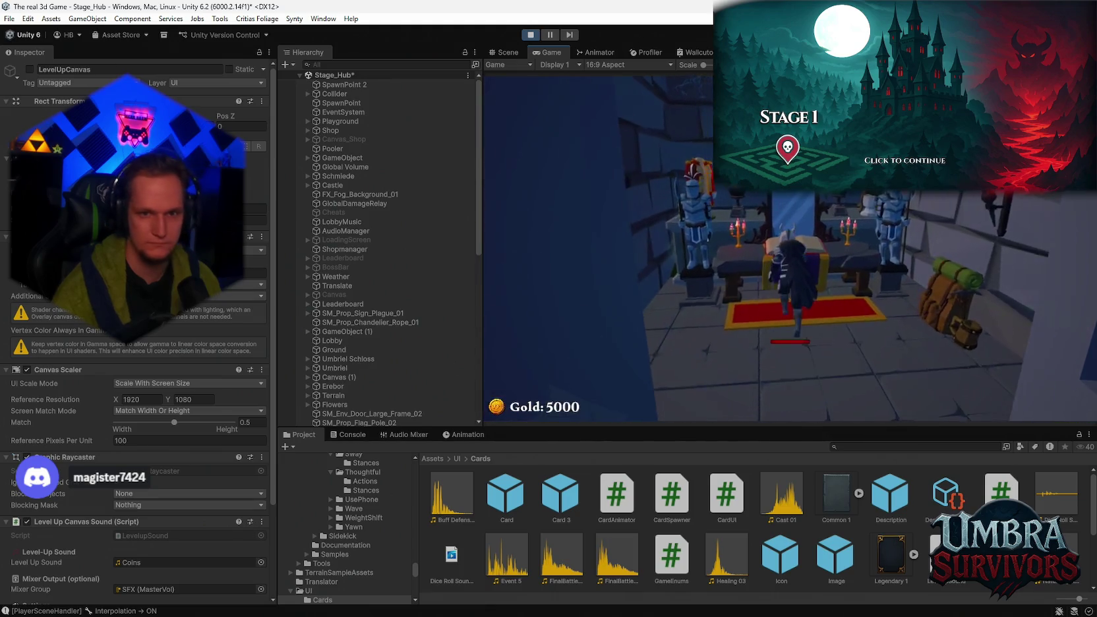
{"action": "left_click", "coordinate": [649, 173]}
{"action": "key", "text": "Escape"}
Step: Walk to the 'Press E to Start' sign and load the Stage 1 forest
{"action": "key", "text": "s"}
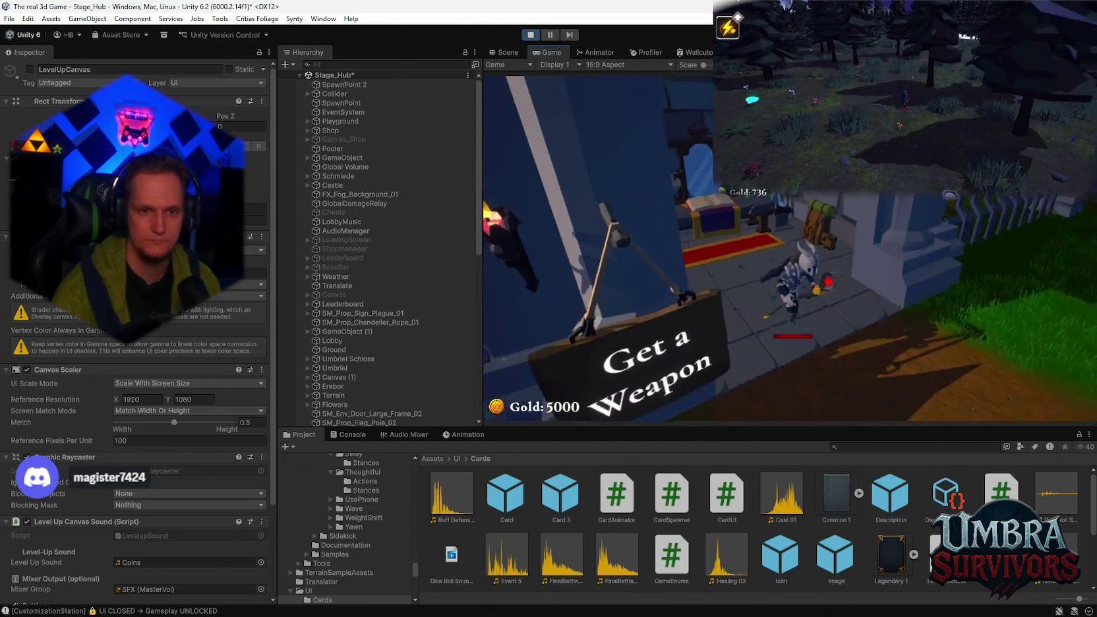
{"action": "key", "text": "w"}
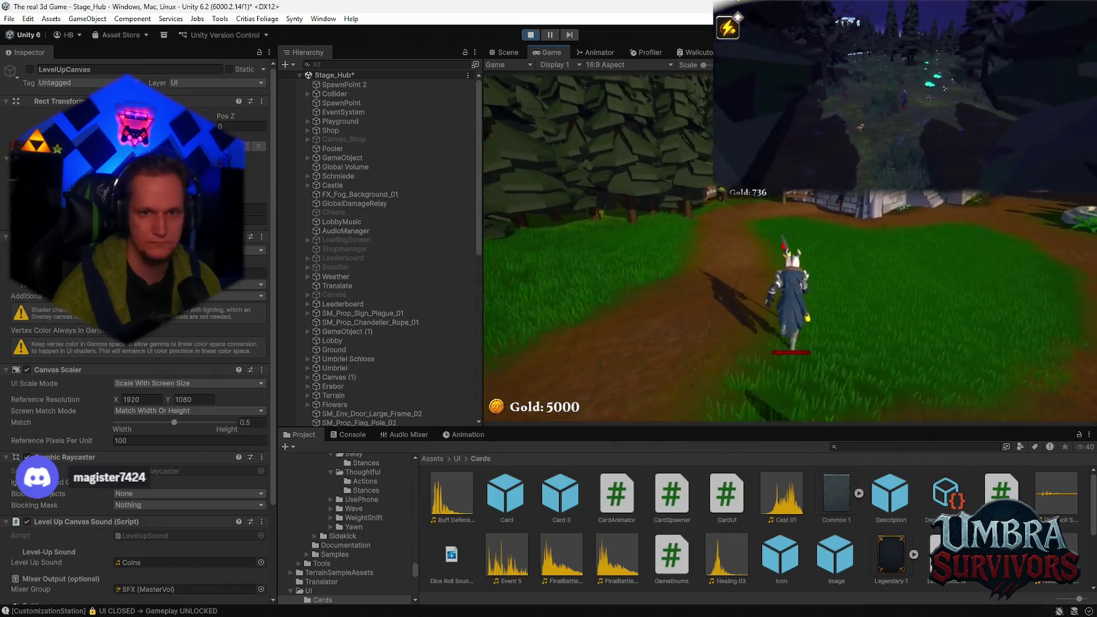
{"action": "key", "text": "w"}
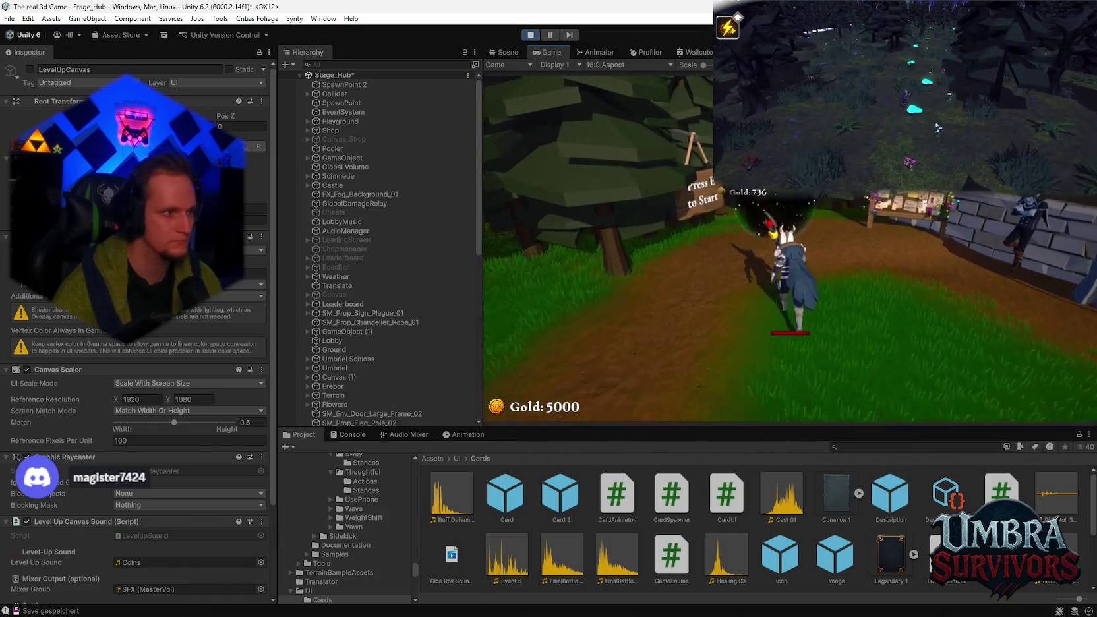
{"action": "key", "text": "e"}
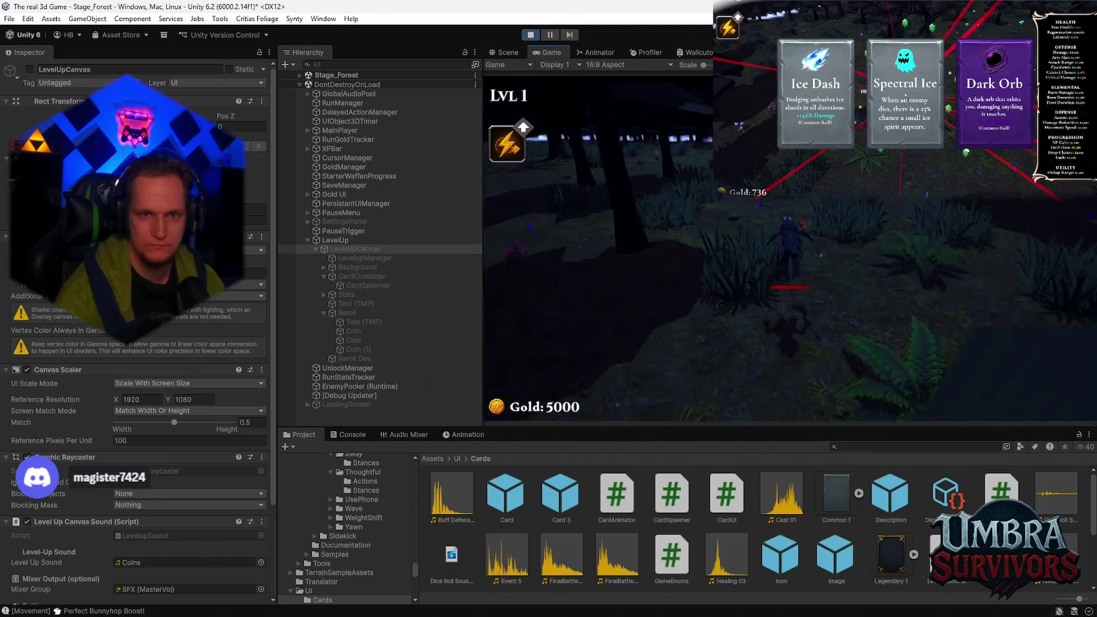
Step: Reroll the level-up cards six times at 200, 400, 800 gold and up, leaving 1900 gold
{"action": "key", "text": "Return"}
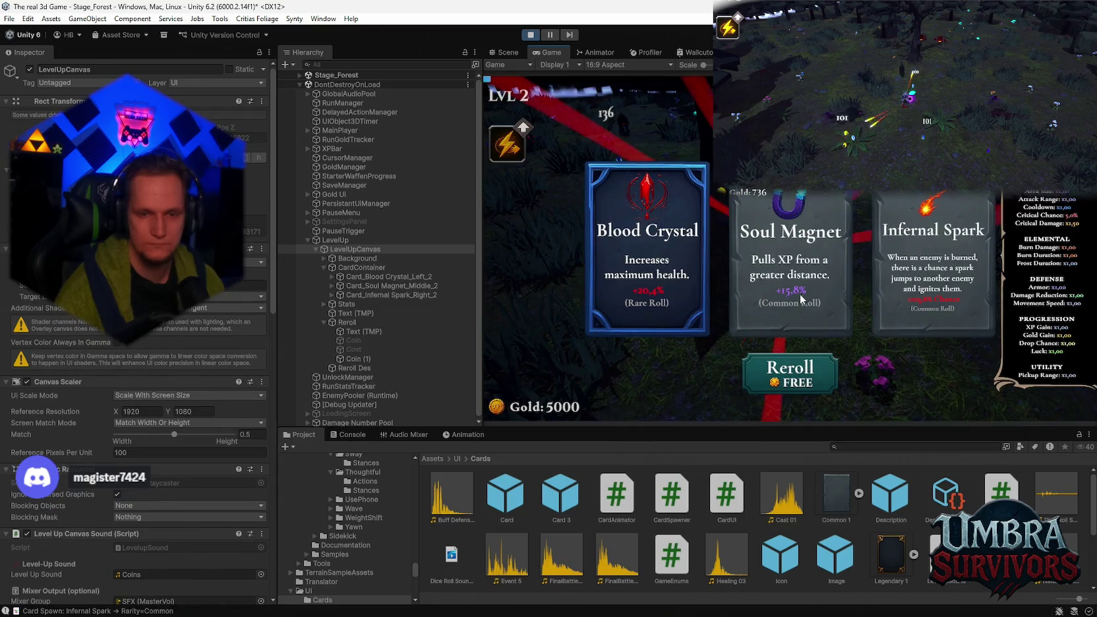
{"action": "left_click", "coordinate": [794, 382]}
{"action": "left_click", "coordinate": [796, 383]}
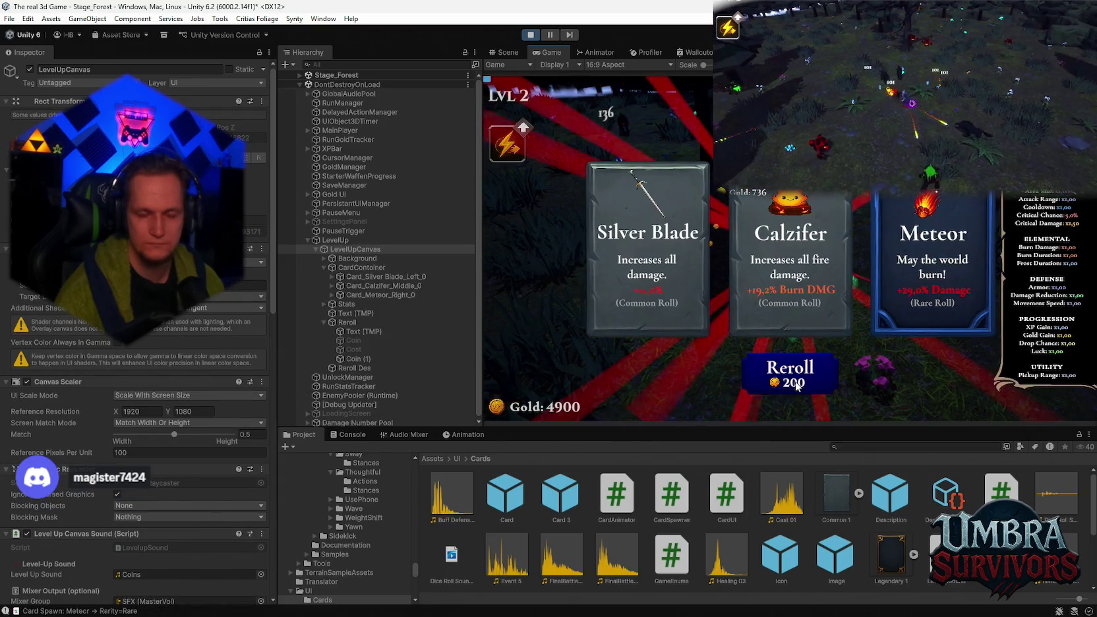
{"action": "left_click", "coordinate": [797, 385]}
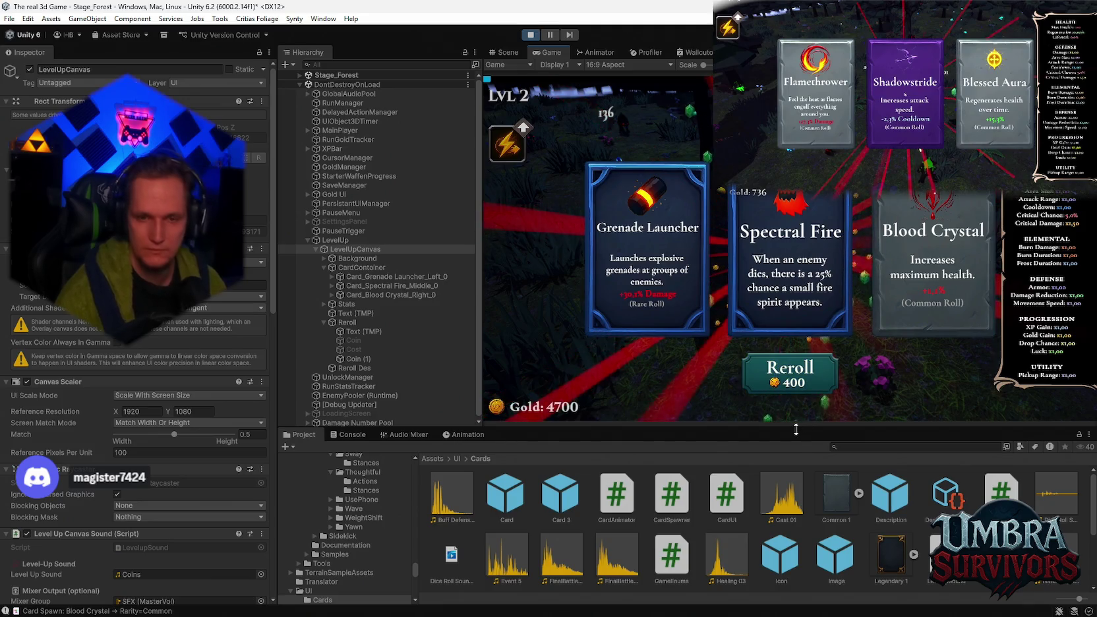
{"action": "left_click", "coordinate": [810, 383]}
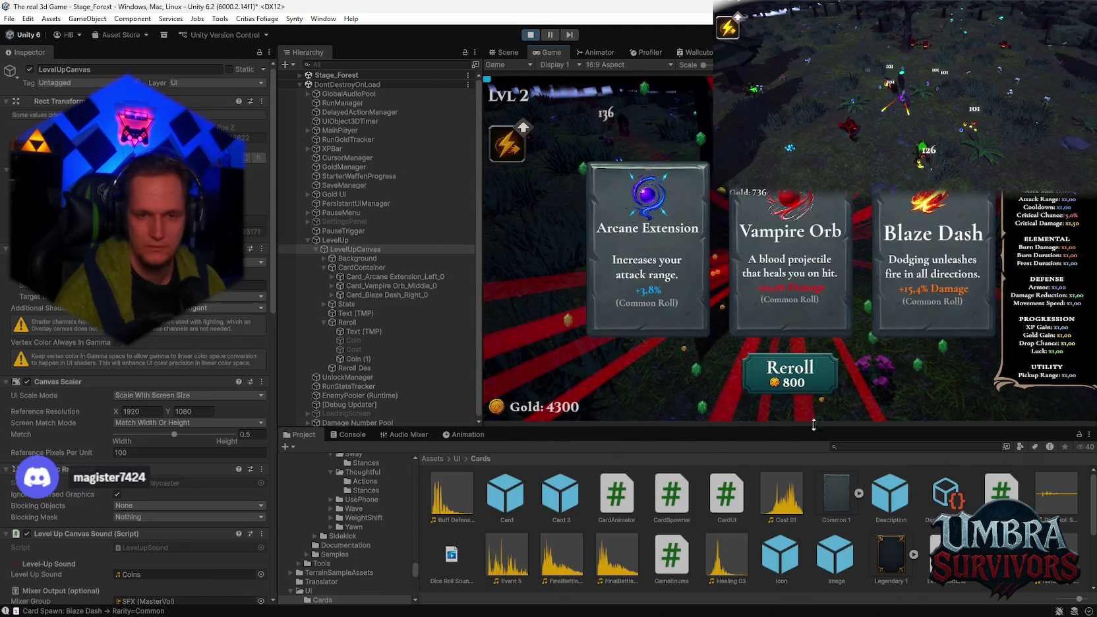
{"action": "left_click", "coordinate": [791, 376]}
{"action": "left_click", "coordinate": [792, 376]}
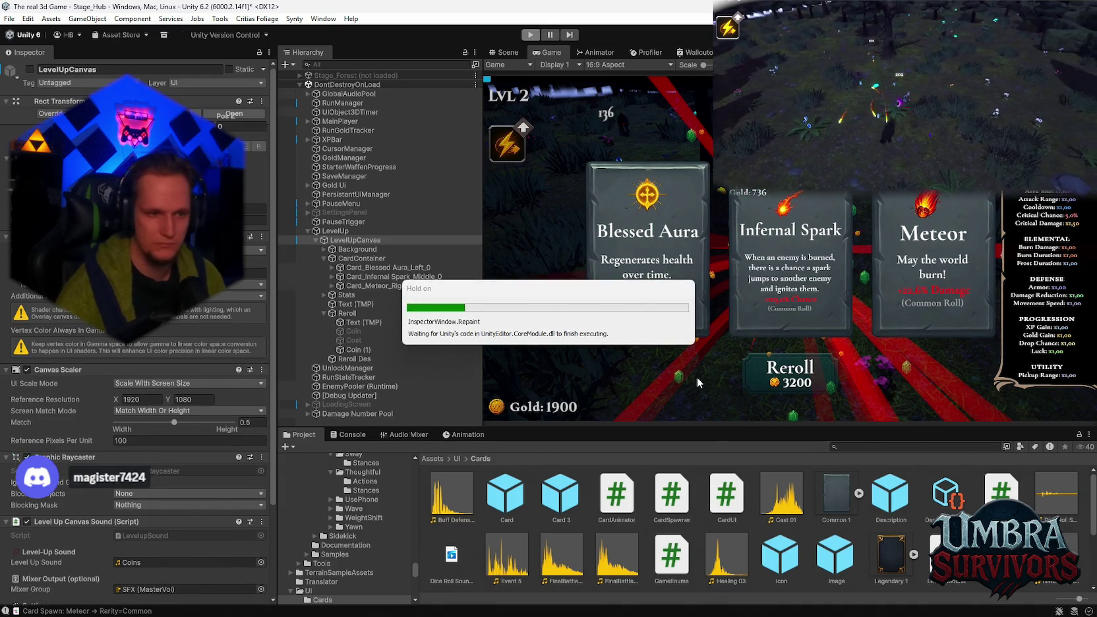
Step: Audition the Dice Roll Sound asset from Assets/UI/Cards in the Inspector, then switch to Premiere Pro
{"action": "left_click", "coordinate": [1045, 492]}
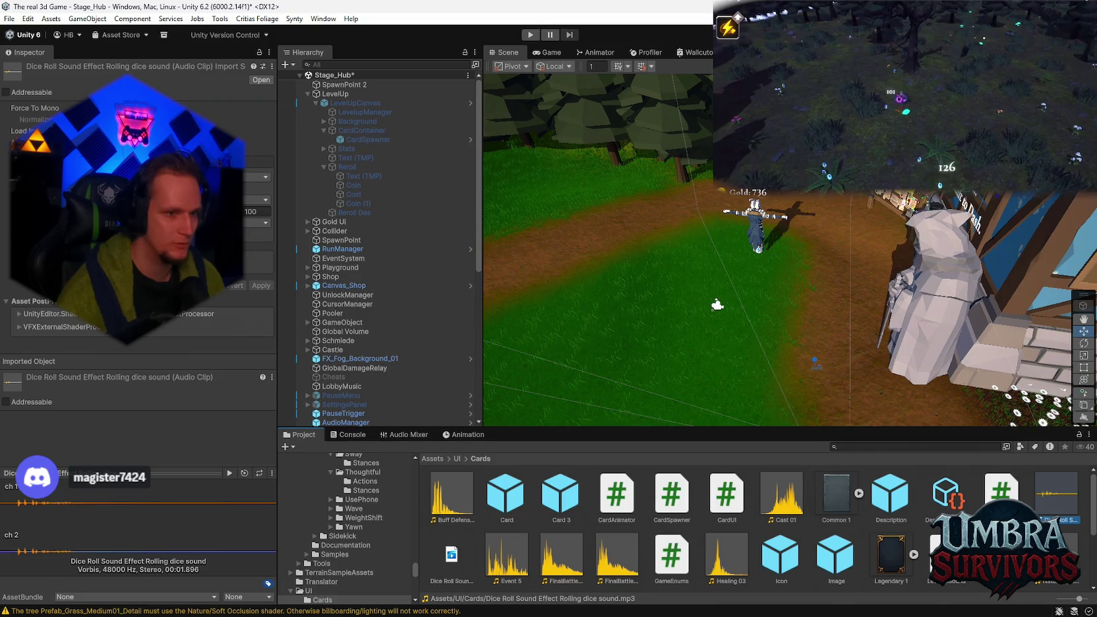
{"action": "left_click", "coordinate": [229, 472]}
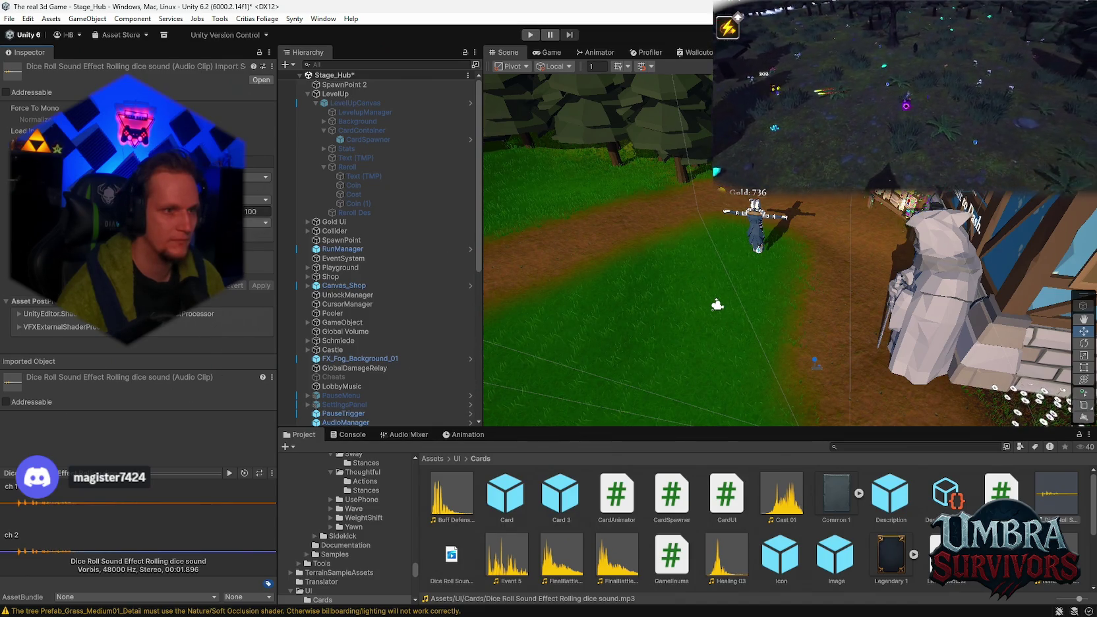
{"action": "mouse_move", "coordinate": [680, 615]}
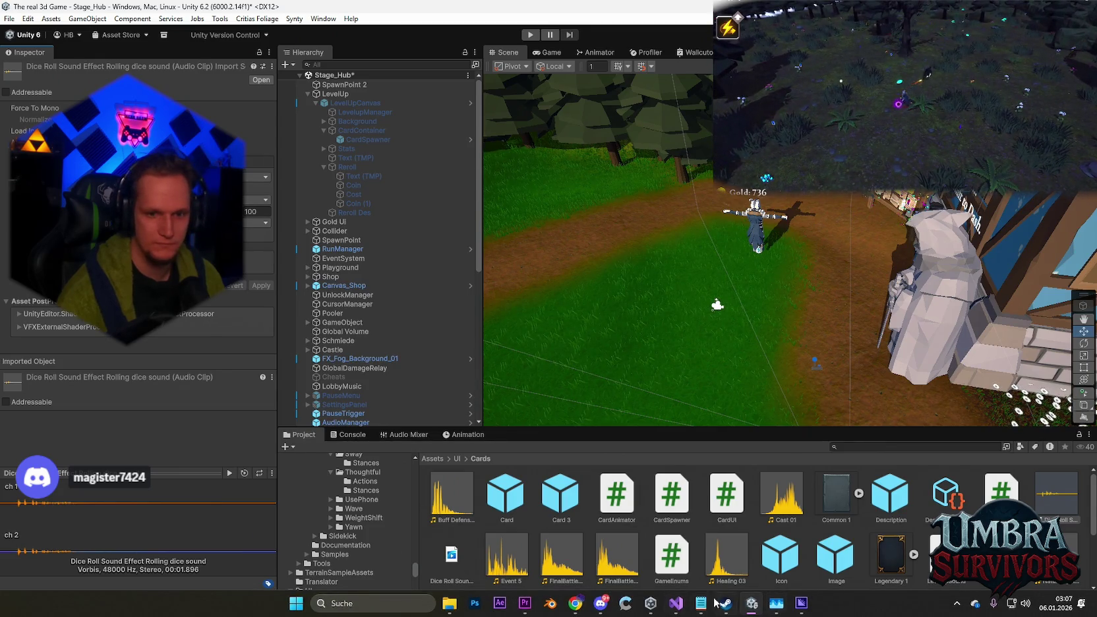
{"action": "left_click", "coordinate": [535, 608]}
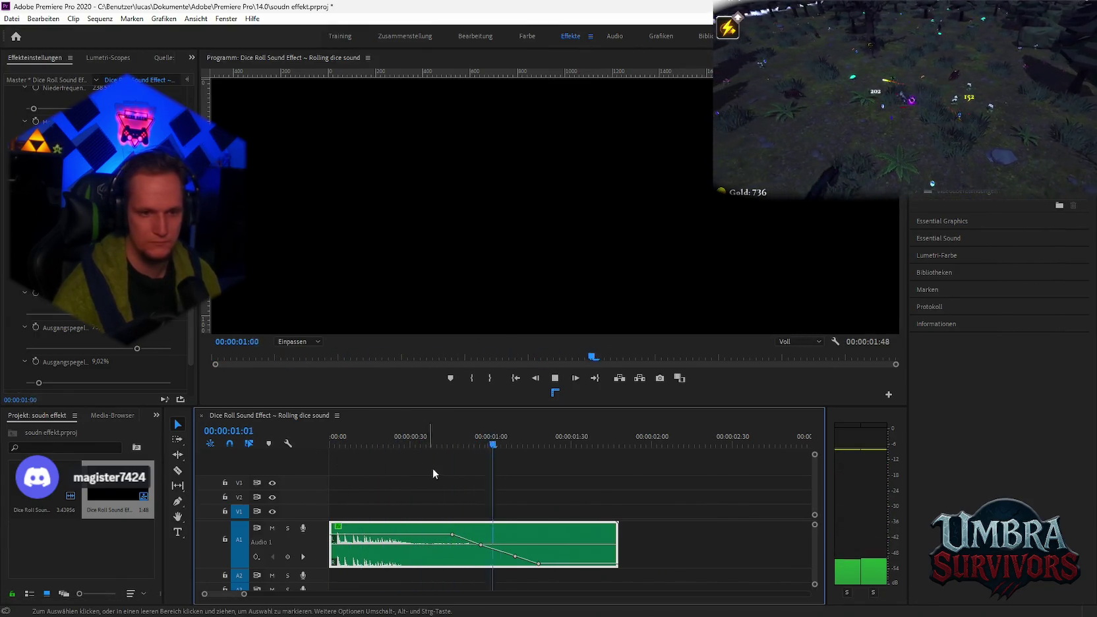
Step: Replay the faded dice-roll sequence from its start several times in Premiere
{"action": "key", "text": "space"}
{"action": "left_click", "coordinate": [337, 436]}
{"action": "key", "text": "space"}
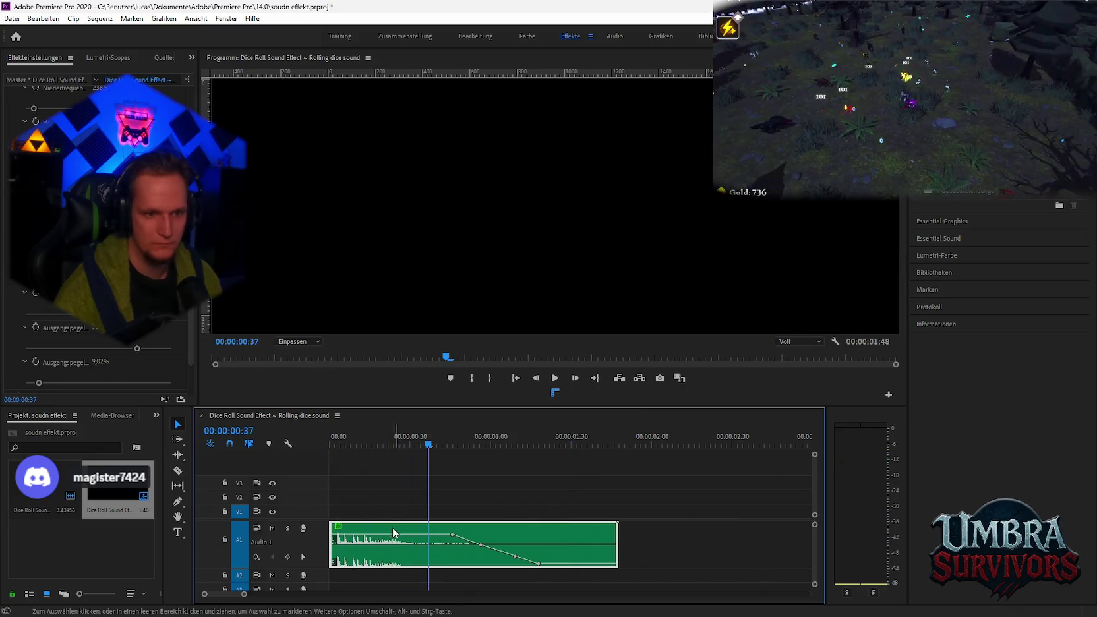
{"action": "key", "text": "space"}
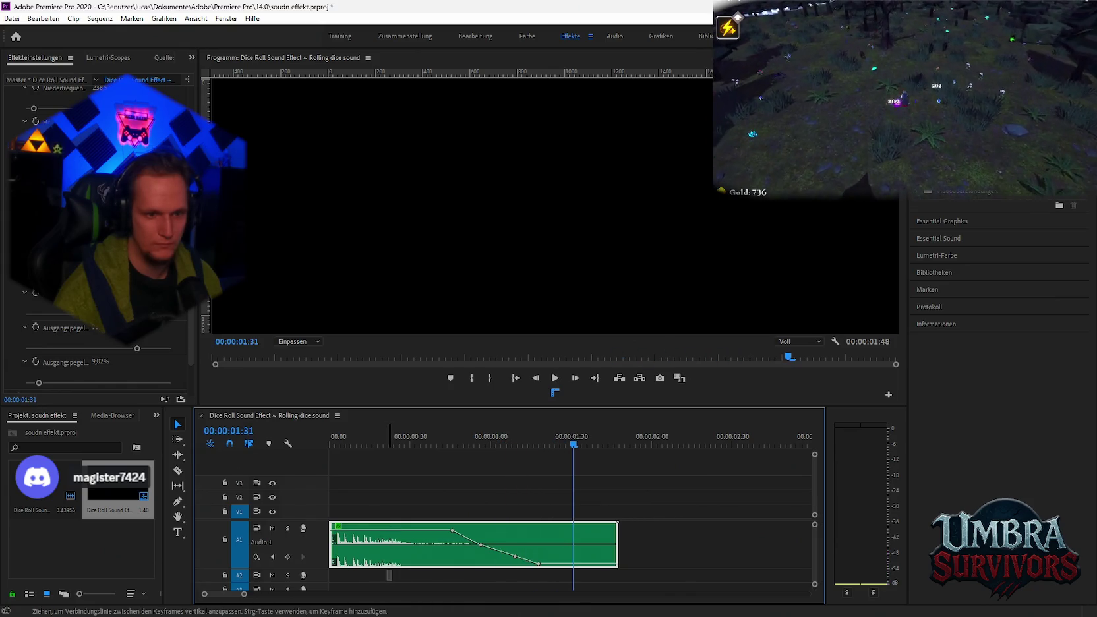
{"action": "key", "text": "space"}
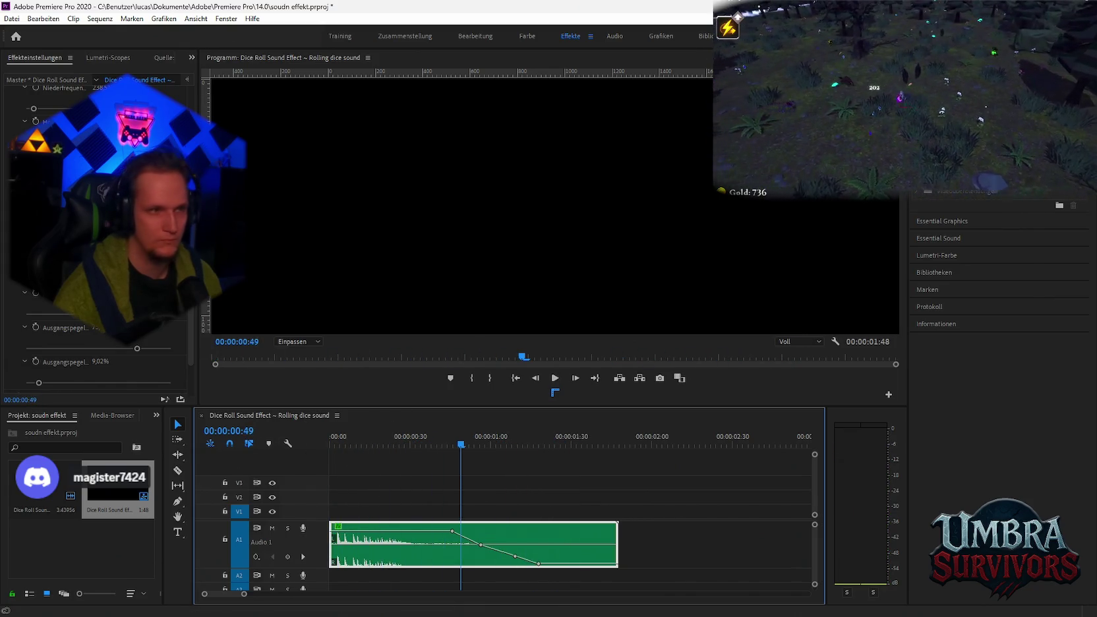
{"action": "left_click", "coordinate": [8, 18]}
Step: Export the dice-roll sequence as audio-only AAC at 320 kbps and return to Unity
{"action": "mouse_move", "coordinate": [72, 357]}
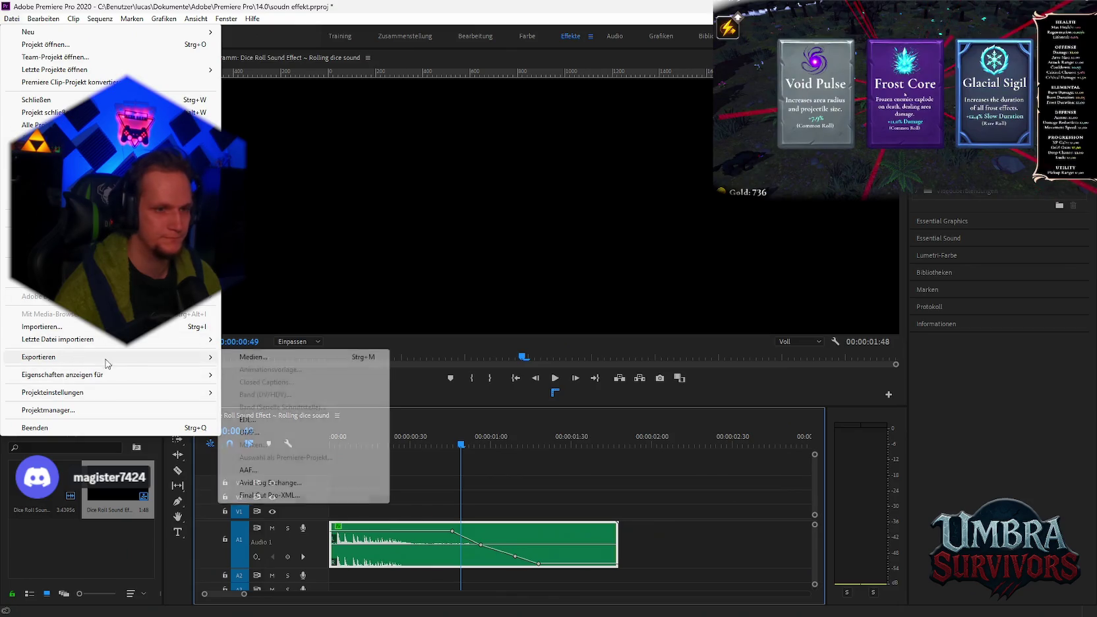
{"action": "left_click", "coordinate": [251, 357]}
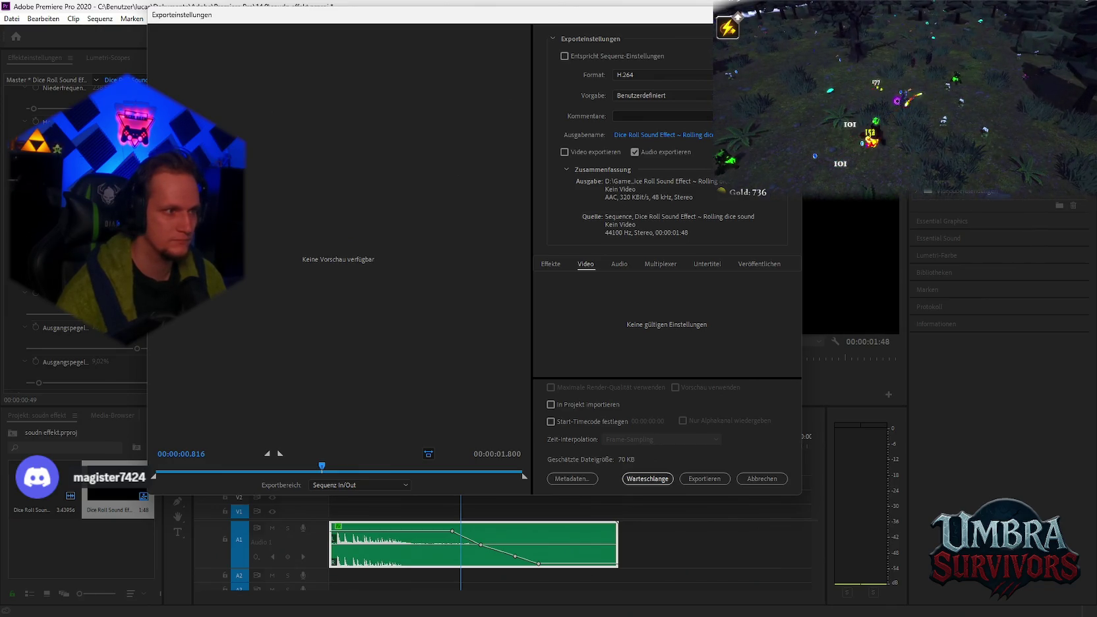
{"action": "left_click", "coordinate": [704, 479]}
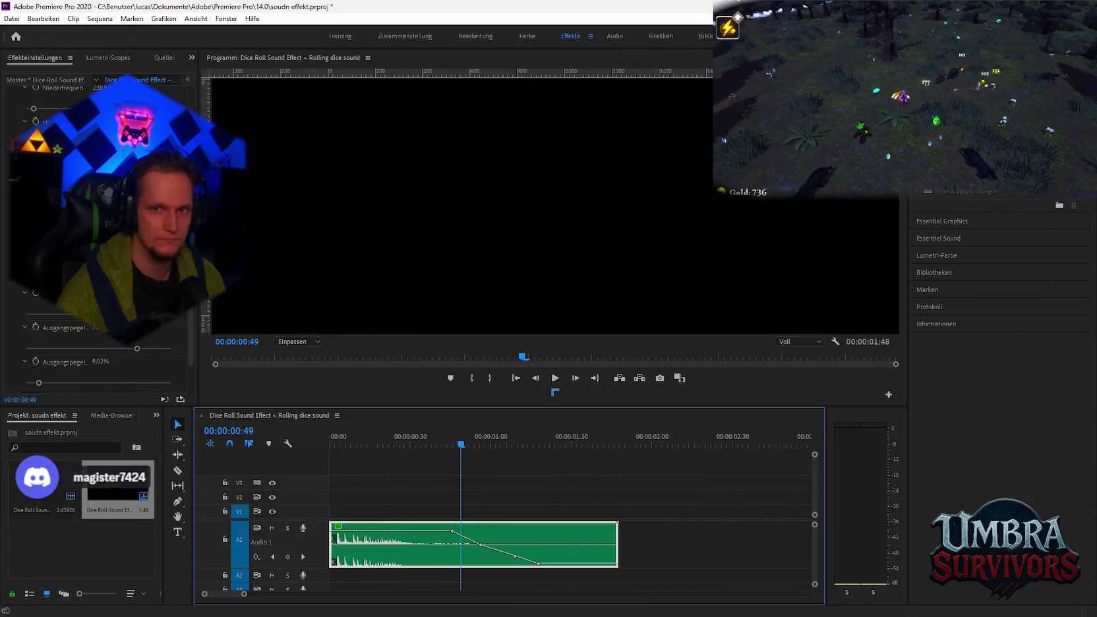
{"action": "key", "text": "alt+Tab"}
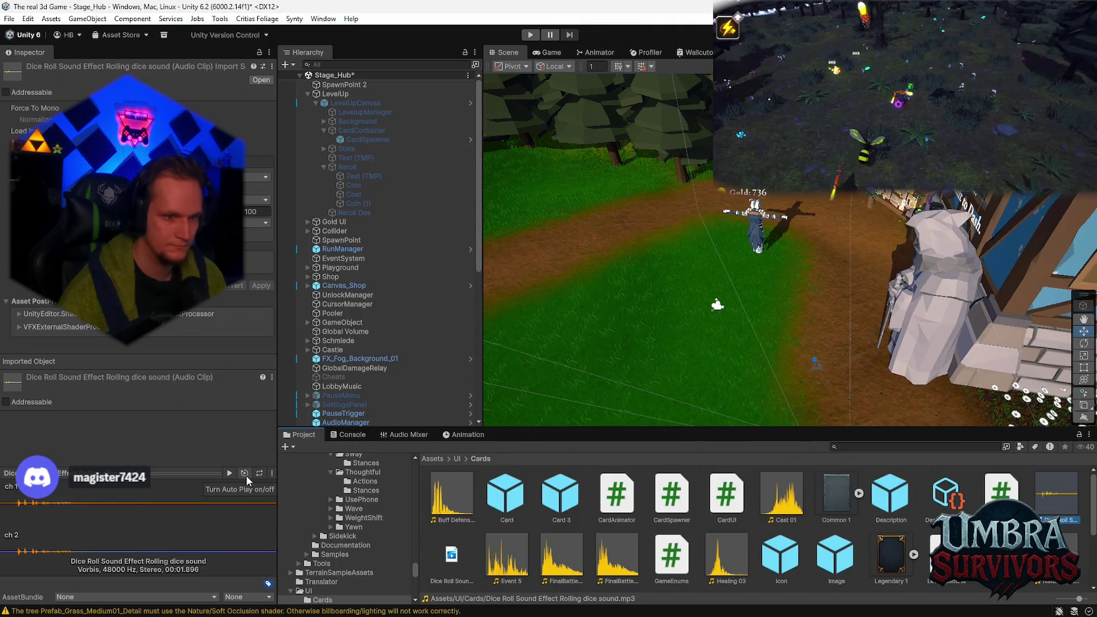
Step: Select Reroll, ping the dice clip in its Event Trigger and drag the asset toward Premiere
{"action": "left_click", "coordinate": [271, 473]}
{"action": "scroll", "coordinate": [389, 324], "scroll_direction": "down", "scroll_amount": 2}
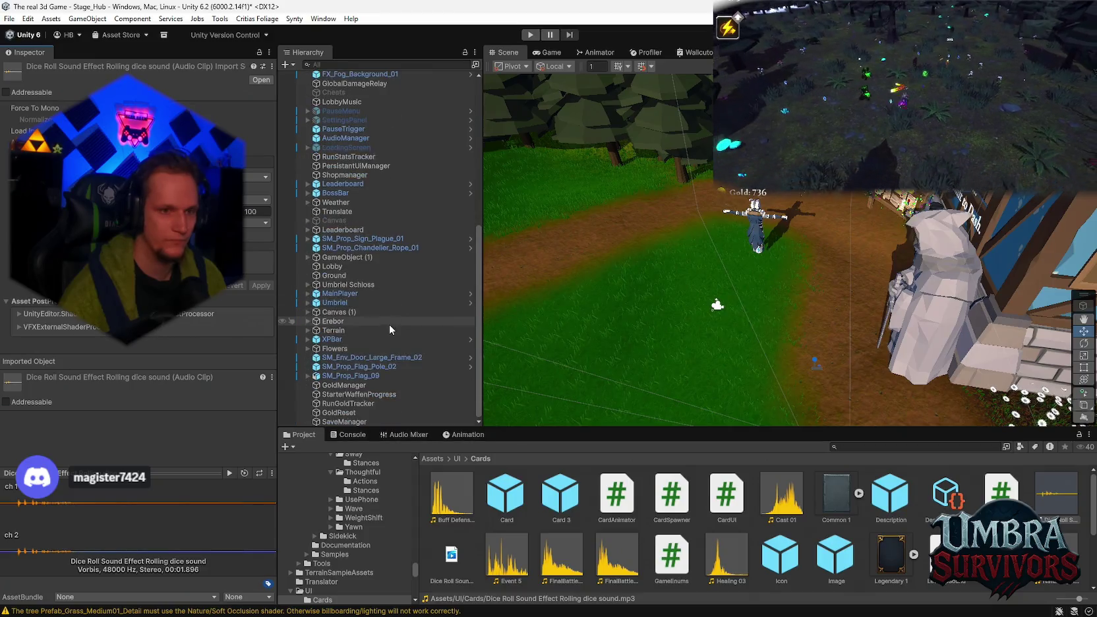
{"action": "scroll", "coordinate": [399, 364], "scroll_direction": "up", "scroll_amount": 2}
{"action": "left_click", "coordinate": [362, 148]}
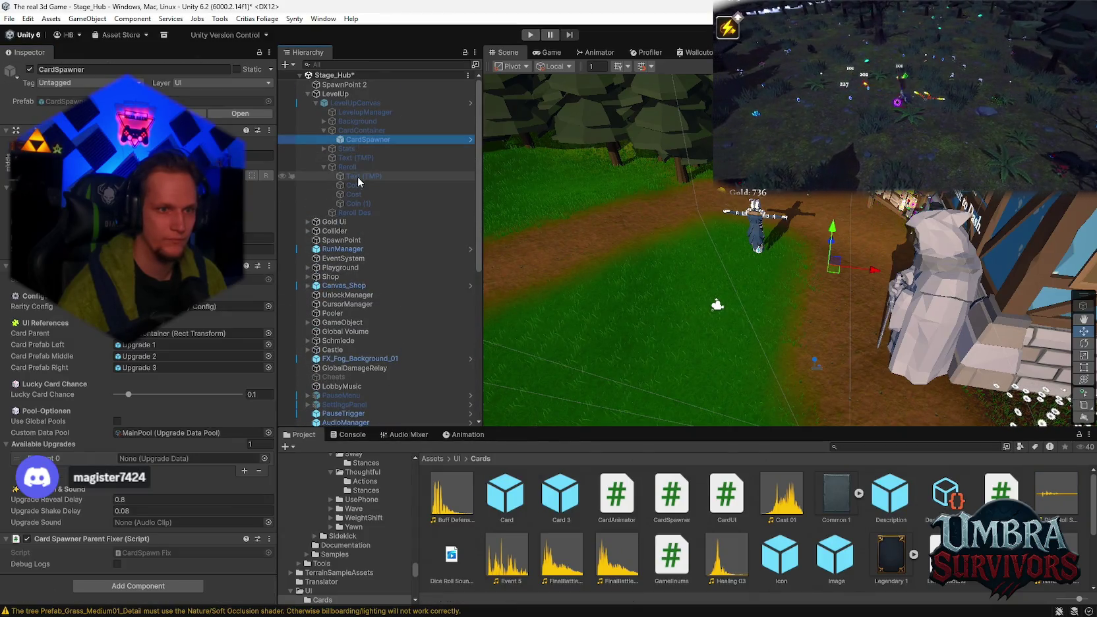
{"action": "left_click", "coordinate": [356, 167]}
{"action": "scroll", "coordinate": [209, 347], "scroll_direction": "down", "scroll_amount": 3}
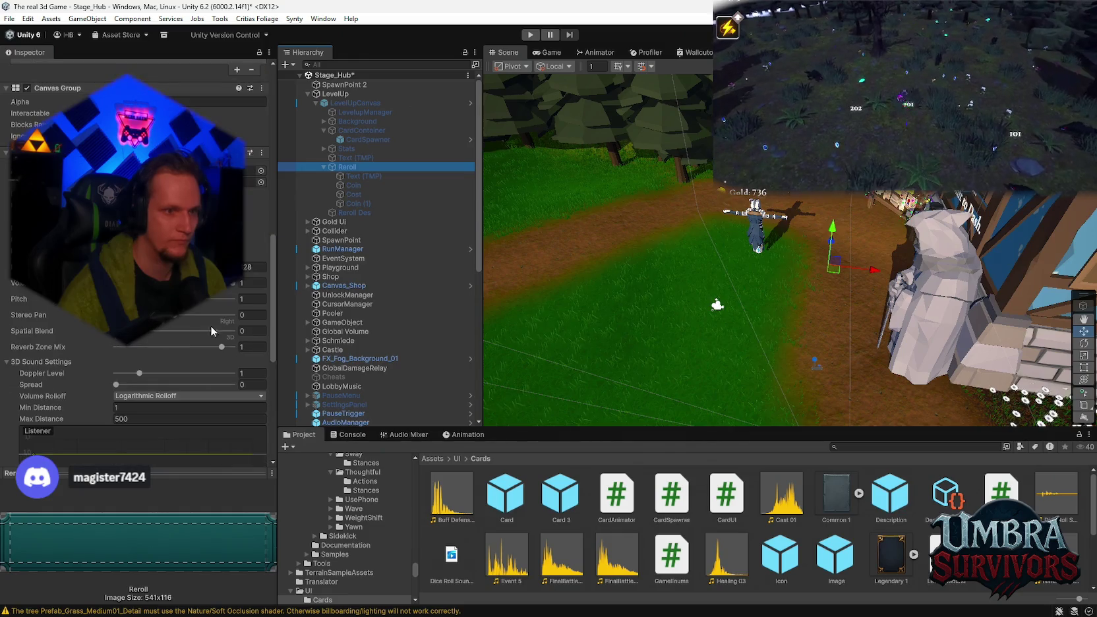
{"action": "scroll", "coordinate": [216, 320], "scroll_direction": "down", "scroll_amount": 18}
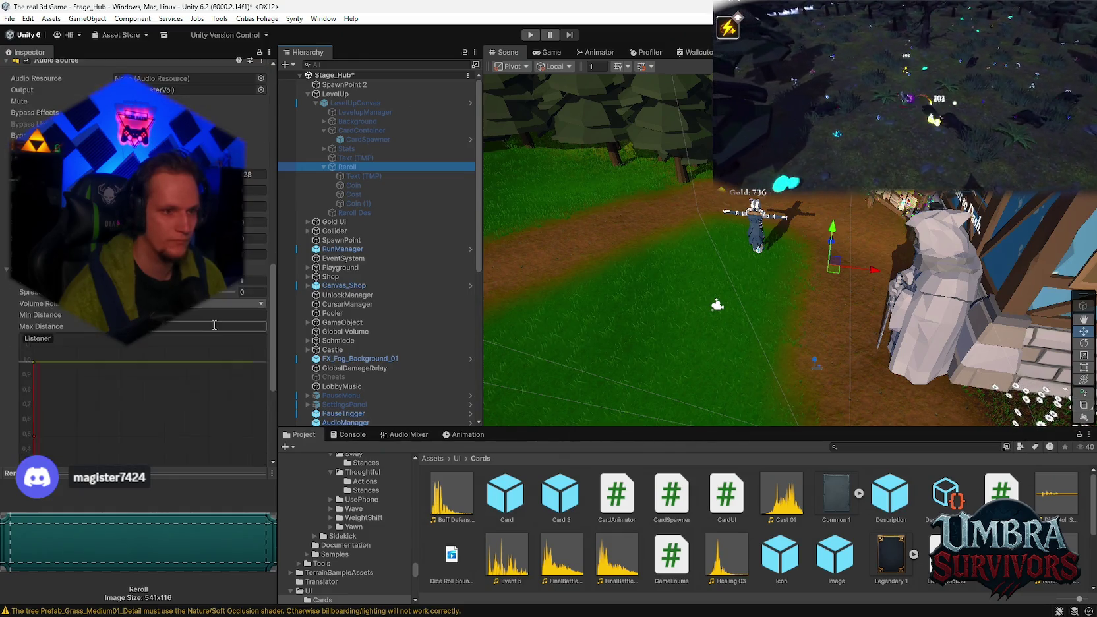
{"action": "left_click", "coordinate": [148, 397]}
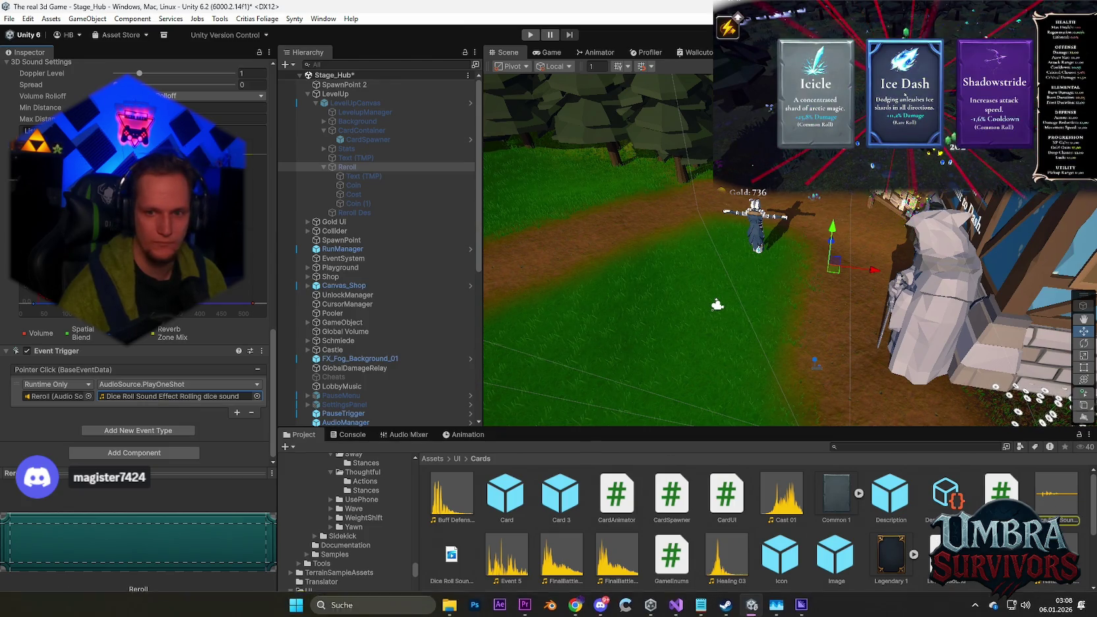
{"action": "mouse_move", "coordinate": [928, 567]}
{"action": "left_mouse_down"}
{"action": "mouse_move", "coordinate": [620, 594]}
{"action": "mouse_move", "coordinate": [573, 608]}
{"action": "mouse_move", "coordinate": [607, 604]}
{"action": "mouse_move", "coordinate": [490, 602]}
{"action": "mouse_move", "coordinate": [525, 602]}
{"action": "mouse_move", "coordinate": [655, 534]}
{"action": "left_mouse_up"}
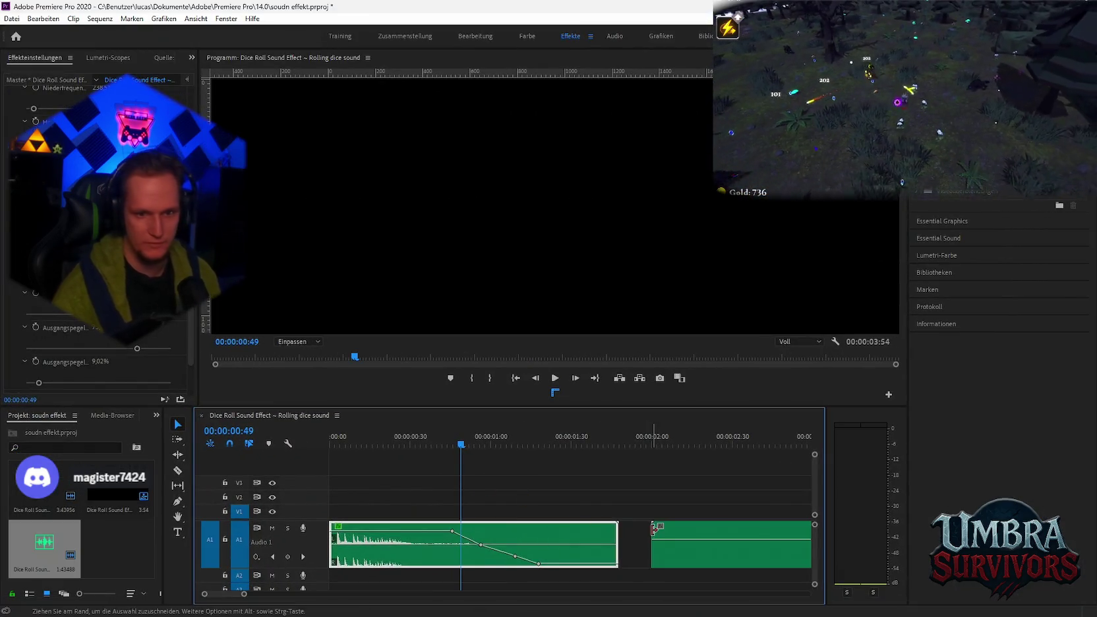
Step: Delete the old clip and move the new dice-roll clip to the sequence start
{"action": "key", "text": "minus"}
{"action": "key", "text": "minus"}
{"action": "key", "text": "Delete"}
{"action": "mouse_move", "coordinate": [456, 557]}
{"action": "left_mouse_down"}
{"action": "mouse_move", "coordinate": [397, 566]}
{"action": "mouse_move", "coordinate": [350, 548]}
{"action": "mouse_move", "coordinate": [359, 543]}
{"action": "left_mouse_up"}
{"action": "key", "text": "Home"}
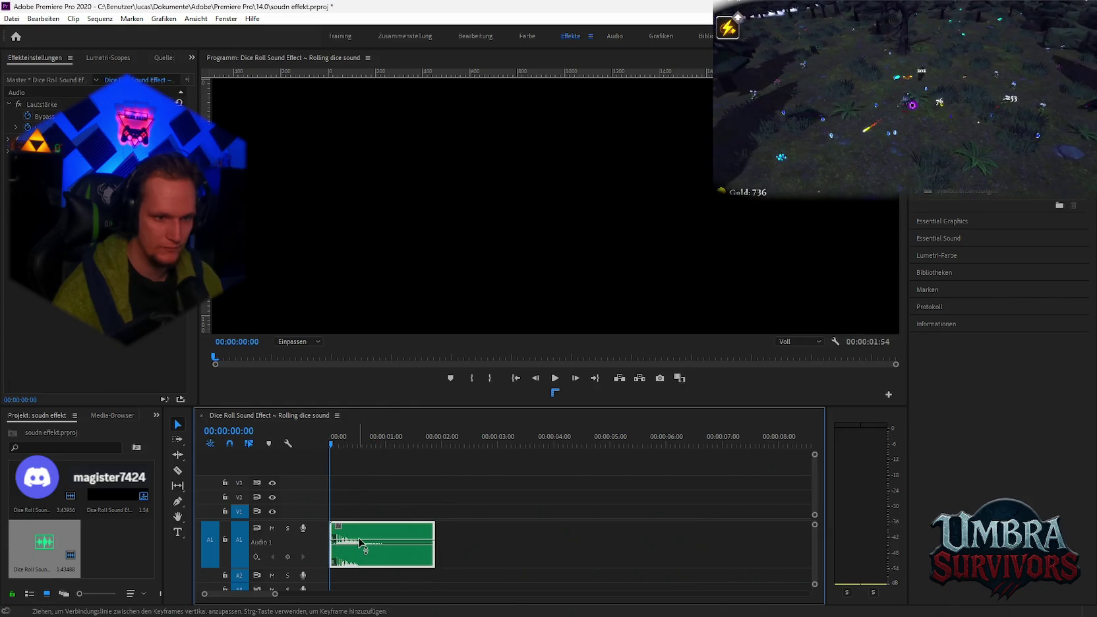
Step: Preview the dice-roll clip from the beginning, then bring up the File > Export submenu
{"action": "key", "text": "space"}
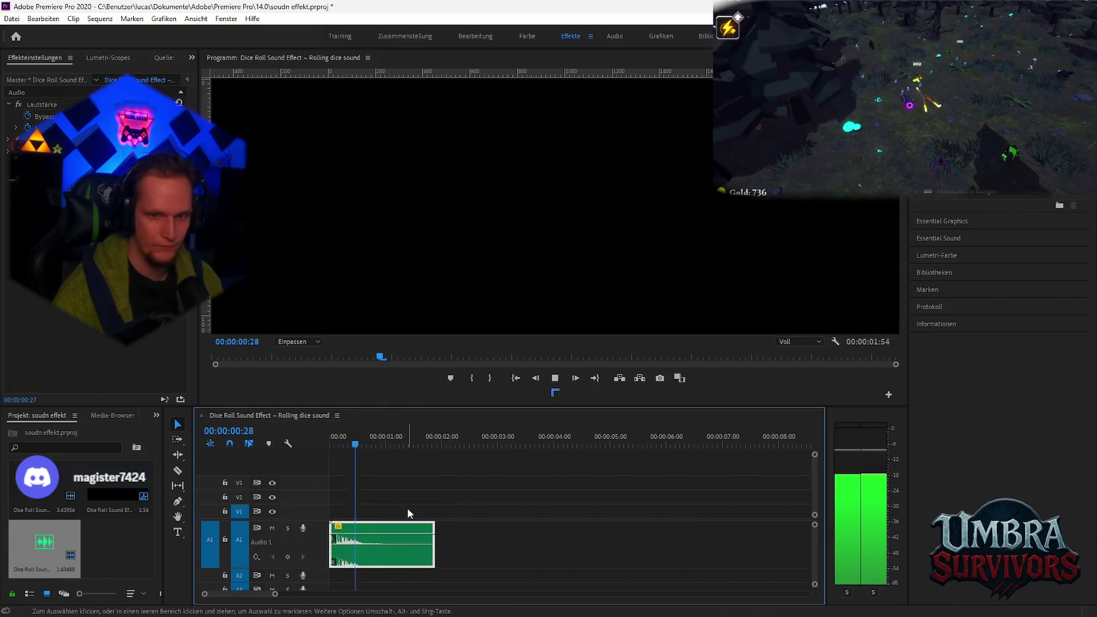
{"action": "key", "text": "Home"}
{"action": "key", "text": "space"}
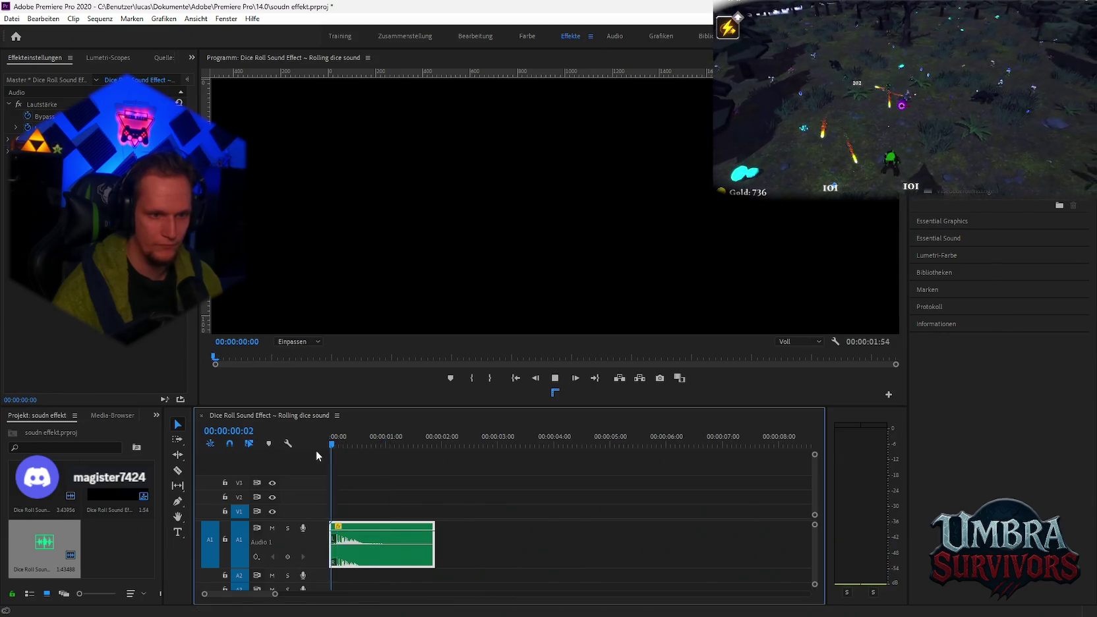
{"action": "key", "text": "space"}
{"action": "left_click", "coordinate": [12, 18]}
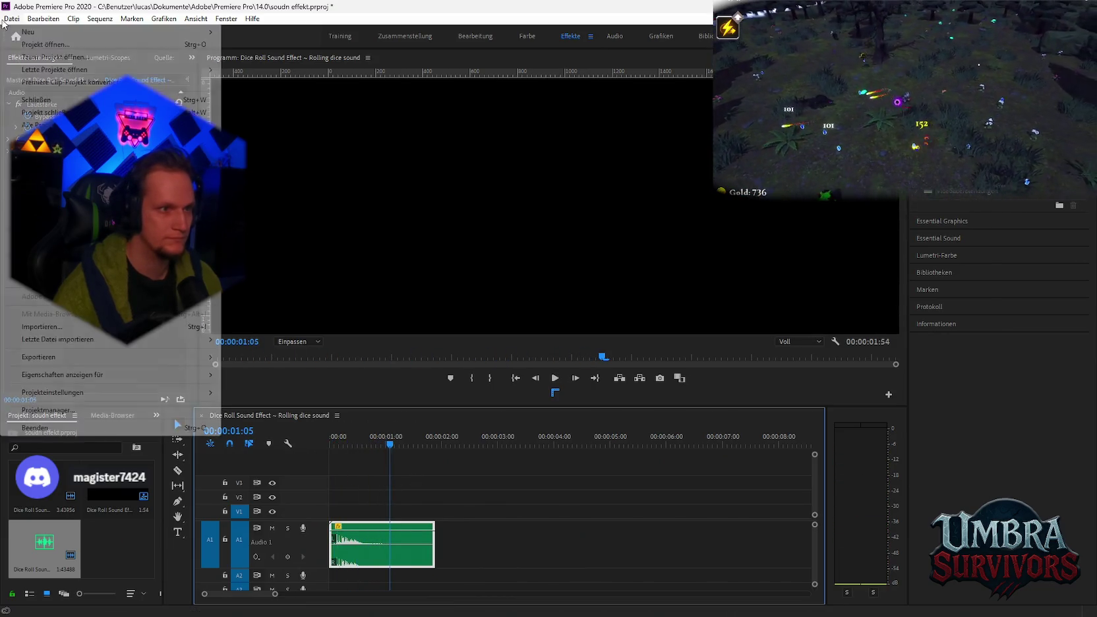
{"action": "mouse_move", "coordinate": [75, 357]}
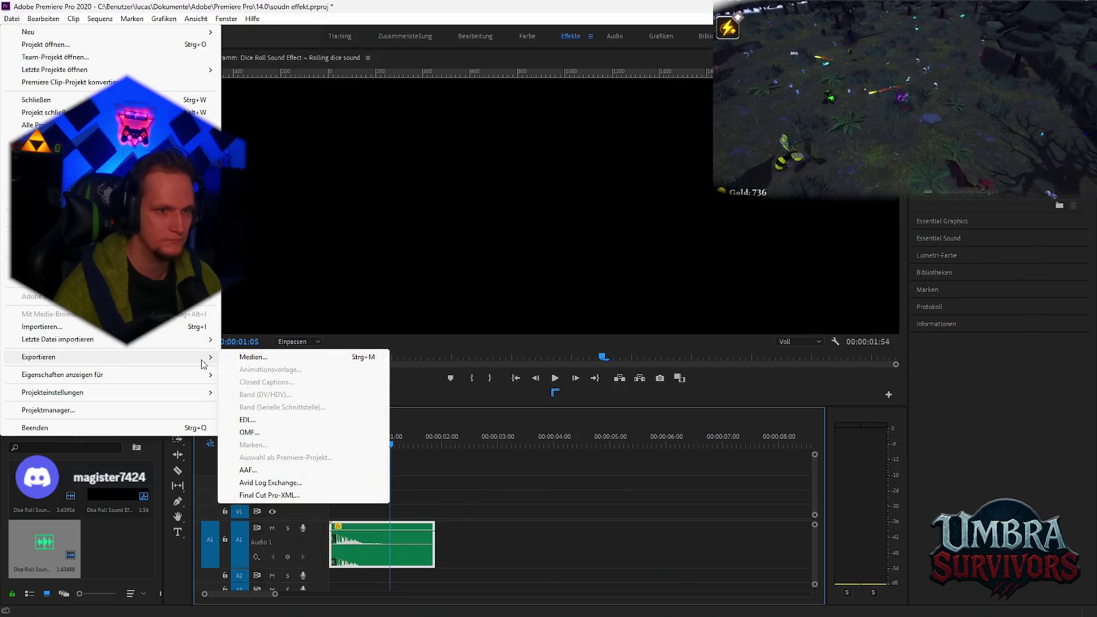
Step: Export the sequence through Media Encoder and reveal the finished dice-roll mp4 file
{"action": "left_click", "coordinate": [253, 358]}
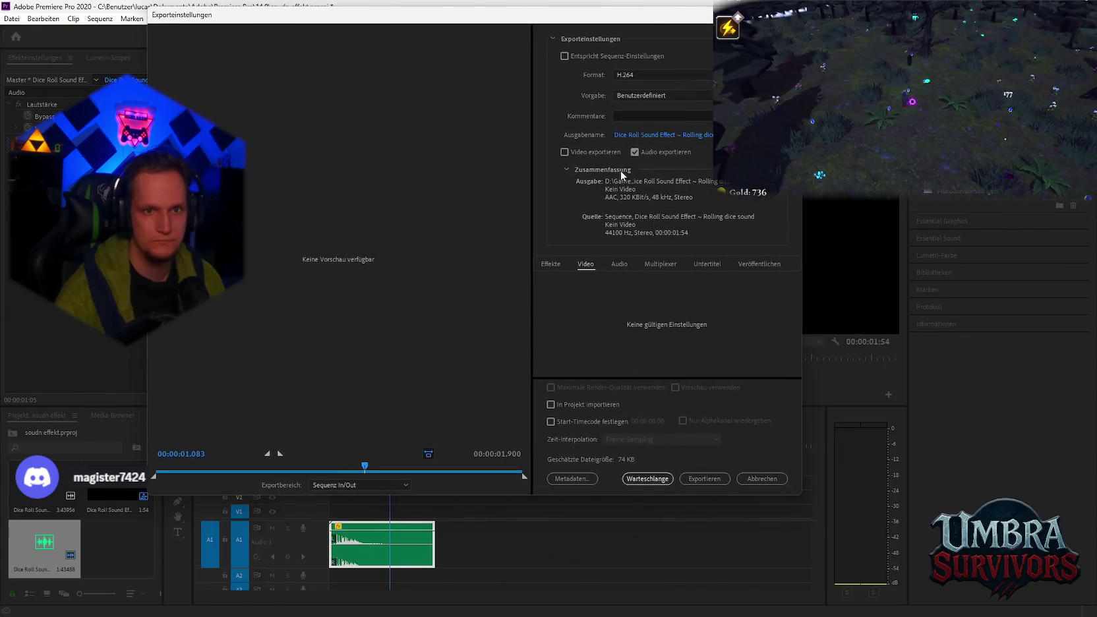
{"action": "left_click", "coordinate": [648, 479]}
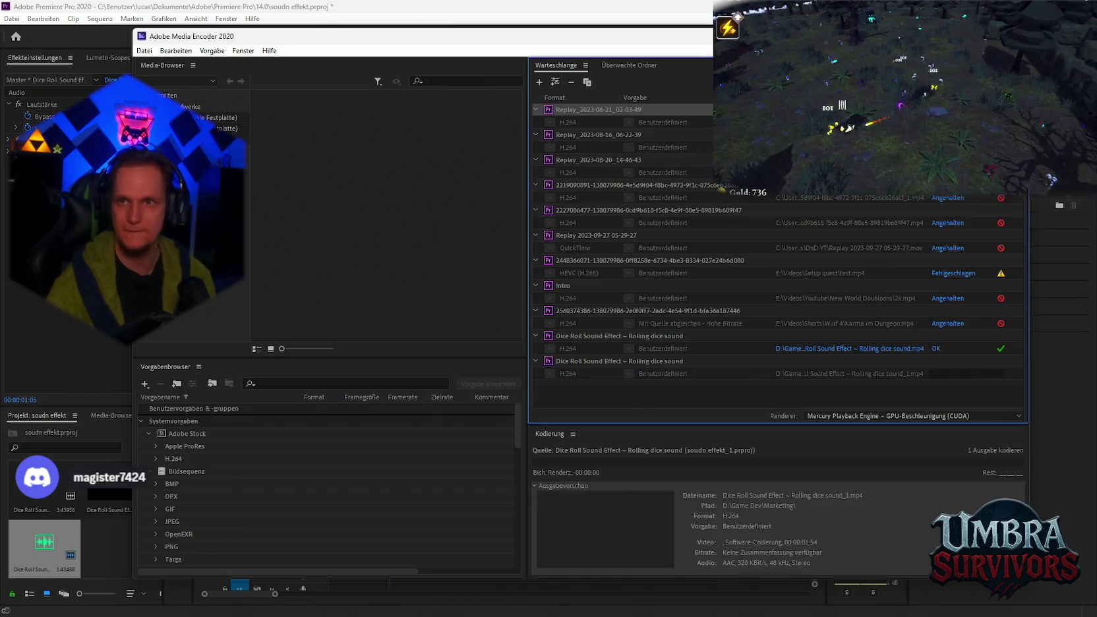
{"action": "left_click", "coordinate": [835, 376]}
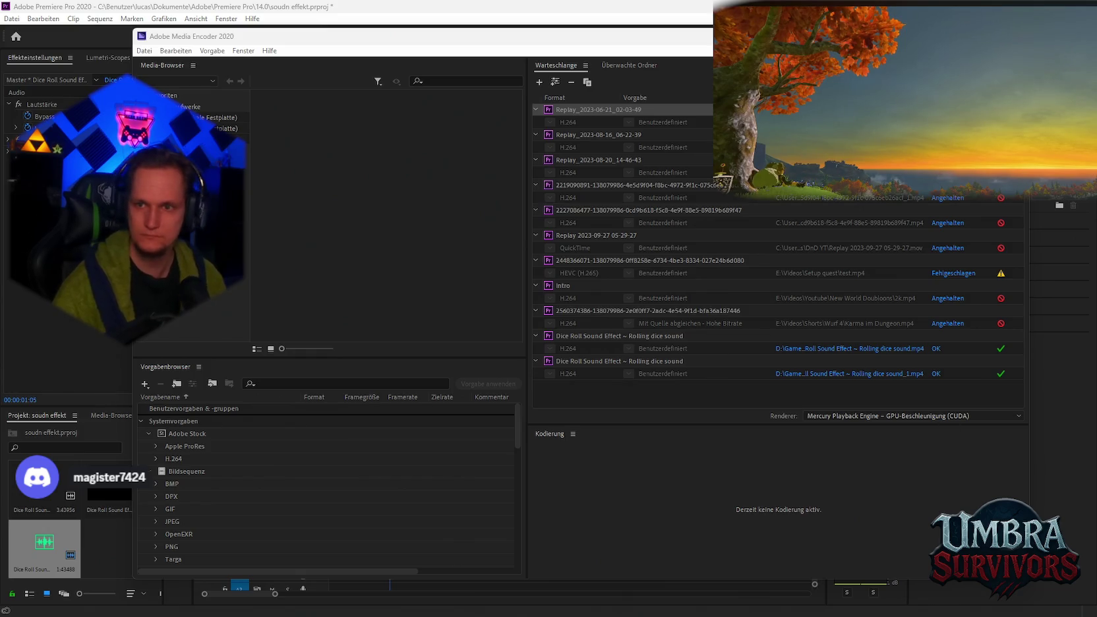
Step: Close Media Encoder and Premiere Pro, discarding the 'soudn effekt.prproj' changes with Nein
{"action": "key", "text": "alt+Tab"}
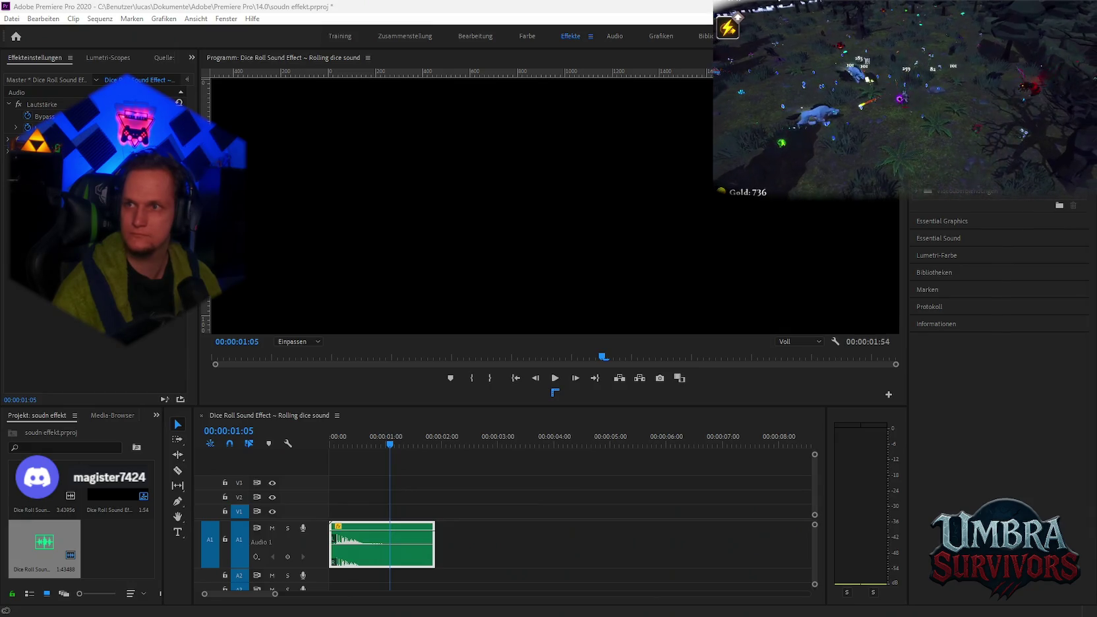
{"action": "key", "text": "ctrl+q"}
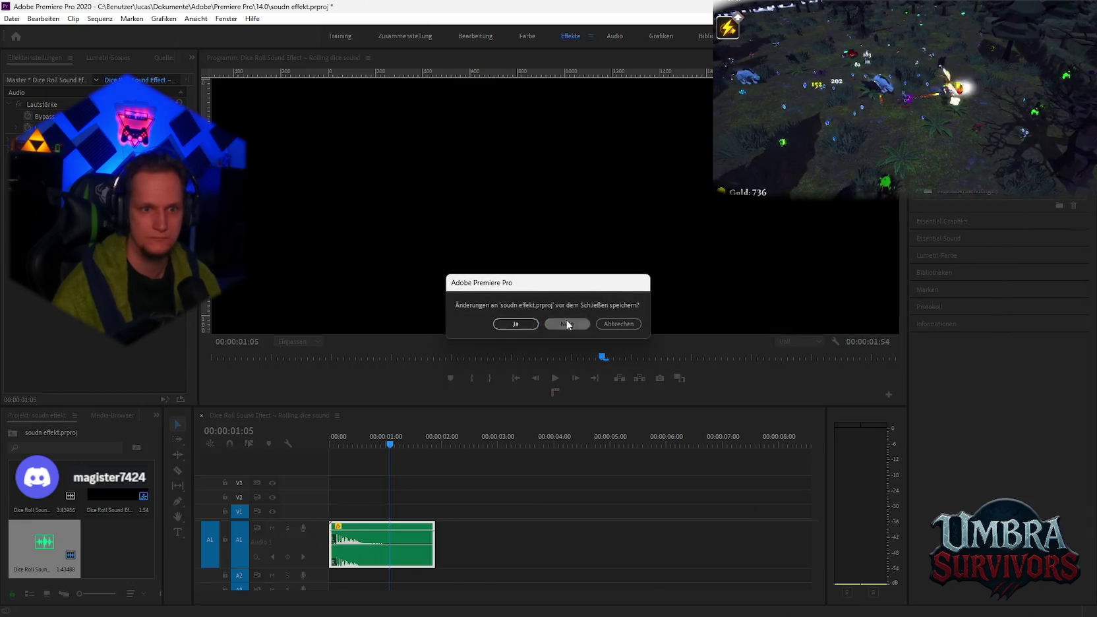
{"action": "left_click", "coordinate": [567, 324]}
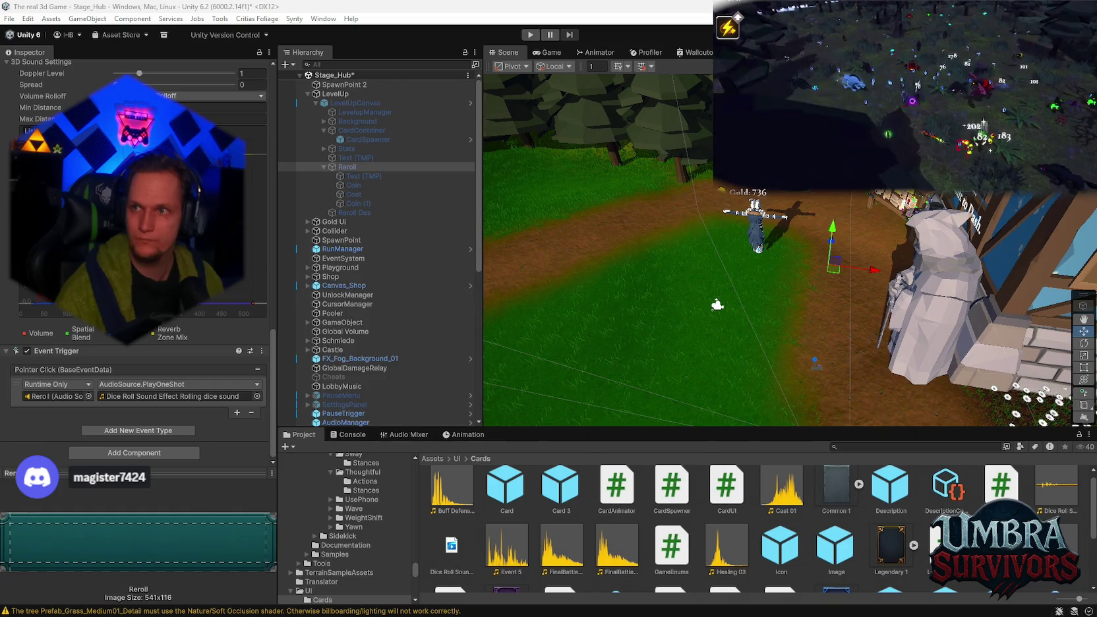
Step: Select the newly imported trimmed dice-roll clip in the Project window
{"action": "scroll", "coordinate": [768, 573], "scroll_direction": "down", "scroll_amount": 3}
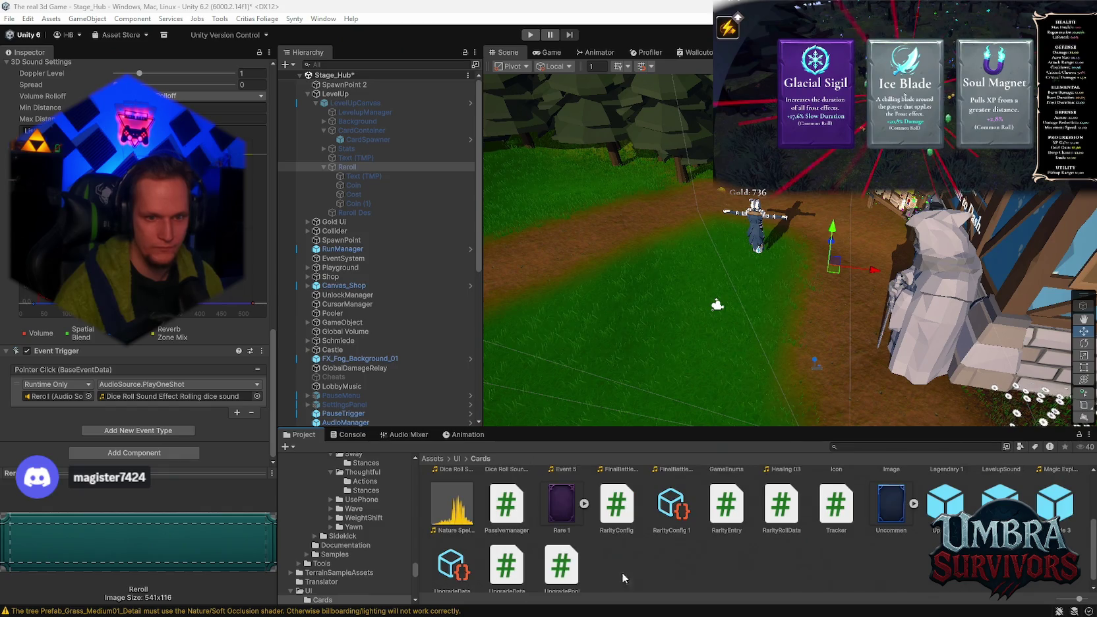
{"action": "scroll", "coordinate": [501, 533], "scroll_direction": "up", "scroll_amount": 3}
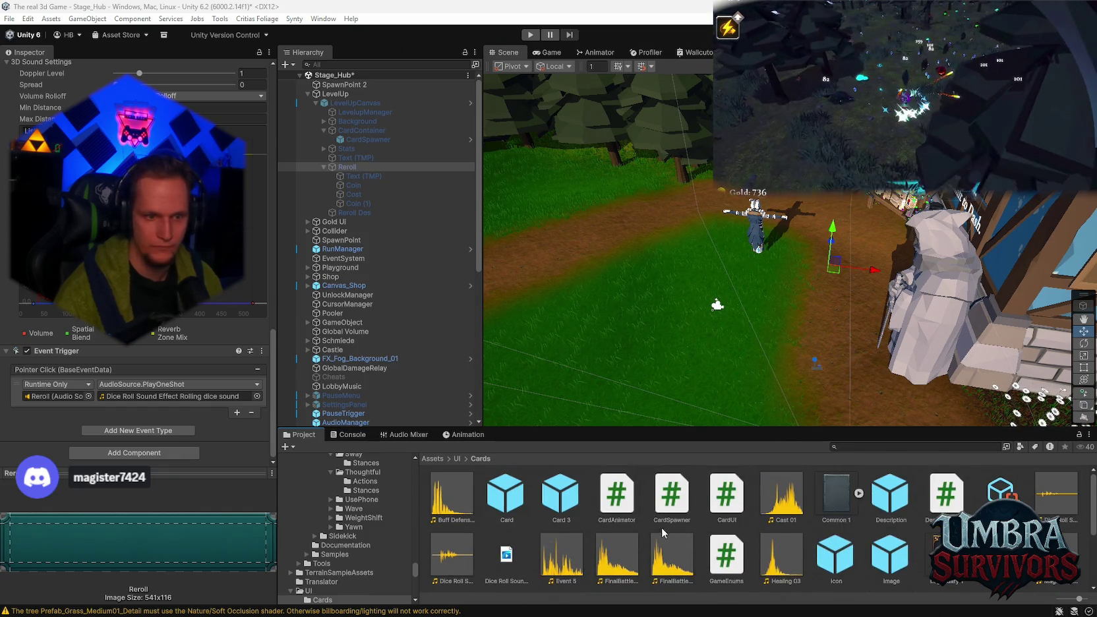
{"action": "scroll", "coordinate": [662, 527], "scroll_direction": "down", "scroll_amount": 2}
{"action": "left_click", "coordinate": [467, 519]}
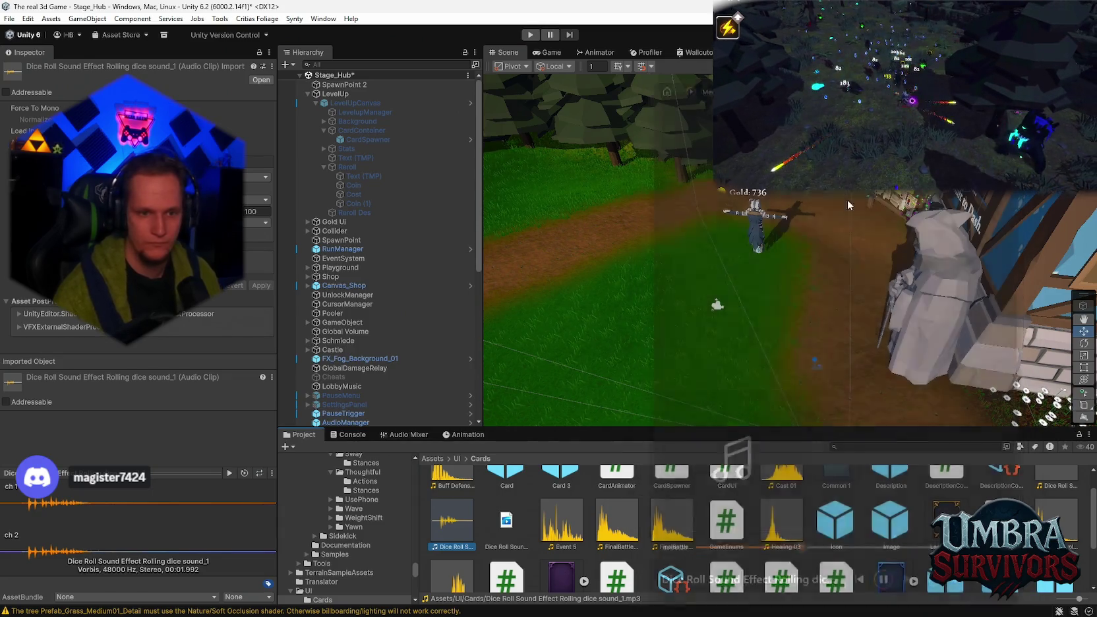
Step: Assign the Rolling dice sound_1 clip to Reroll's Event Trigger PlayOneShot and start play mode
{"action": "left_click", "coordinate": [359, 140]}
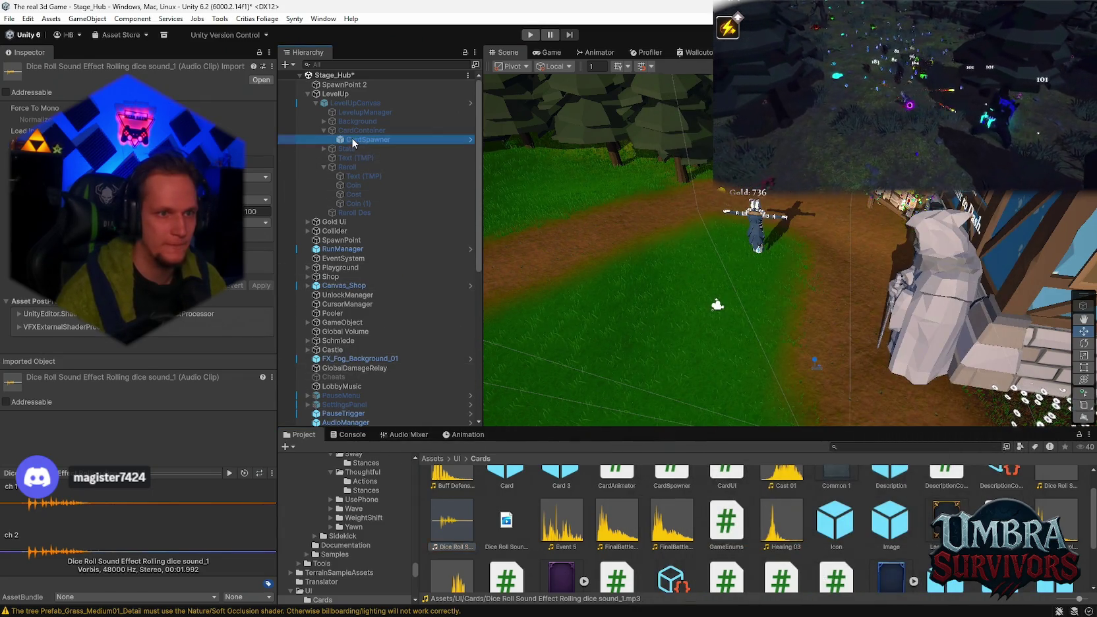
{"action": "left_click", "coordinate": [370, 131]}
{"action": "left_click", "coordinate": [369, 167]}
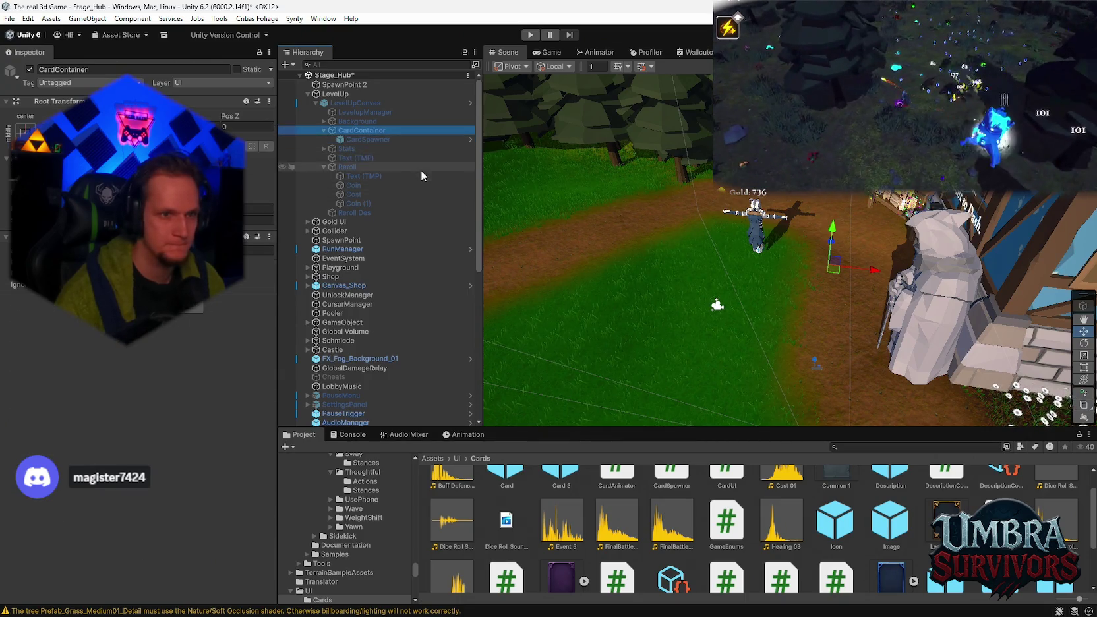
{"action": "scroll", "coordinate": [197, 364], "scroll_direction": "down", "scroll_amount": 15}
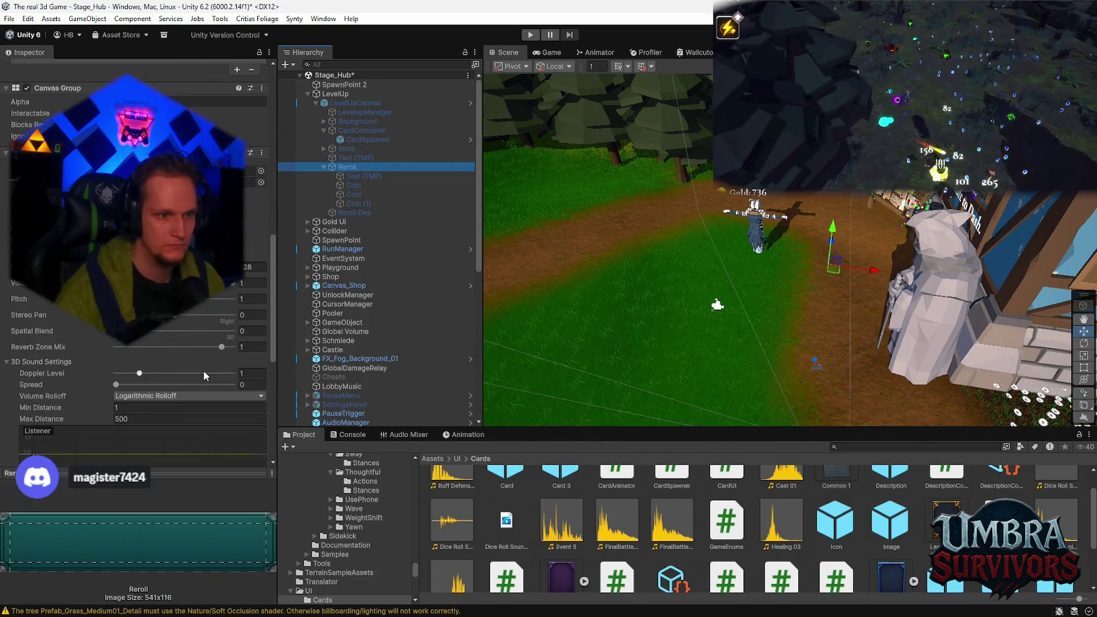
{"action": "scroll", "coordinate": [206, 372], "scroll_direction": "down", "scroll_amount": 3}
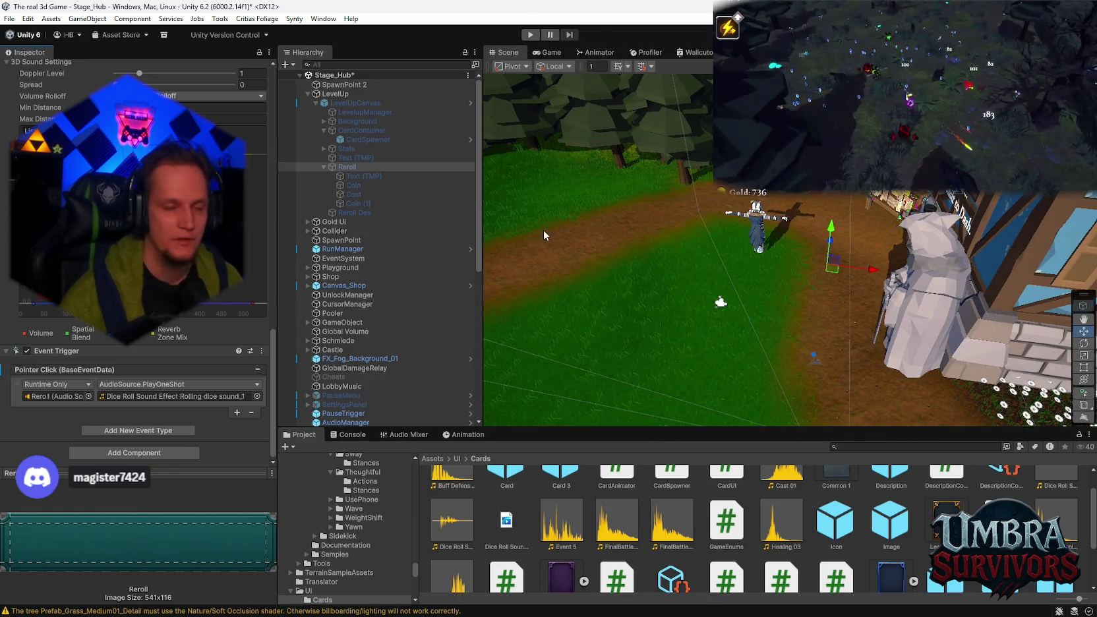
{"action": "left_click", "coordinate": [531, 35]}
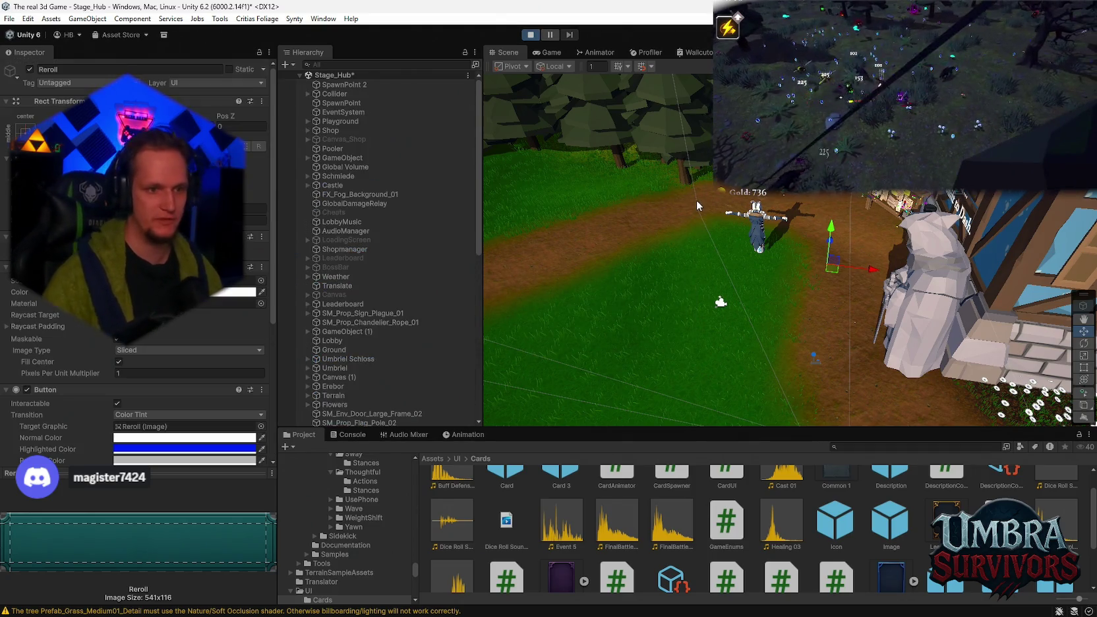
Step: Walk the character along the dirt path to the Get a Weapon shop and open it
{"action": "key", "text": "e"}
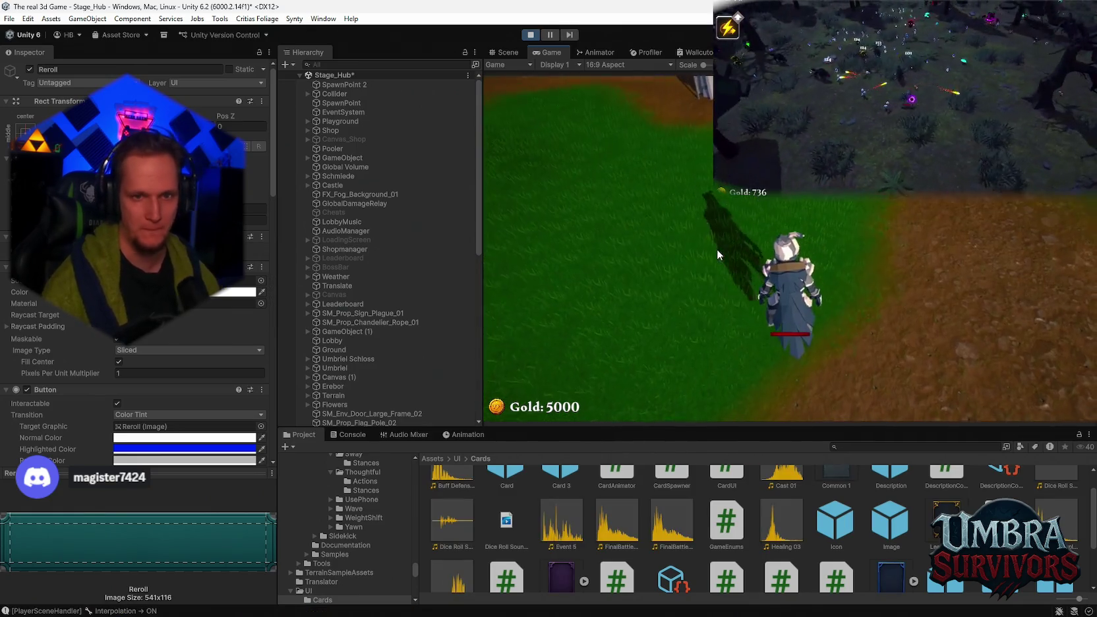
{"action": "key", "text": "d"}
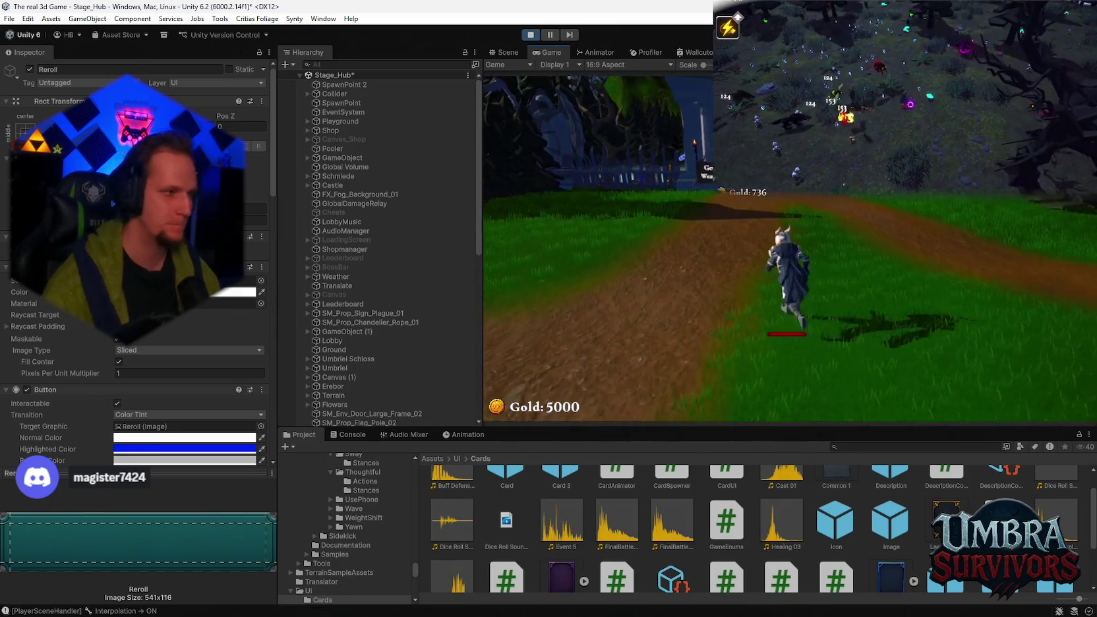
{"action": "key", "text": "w"}
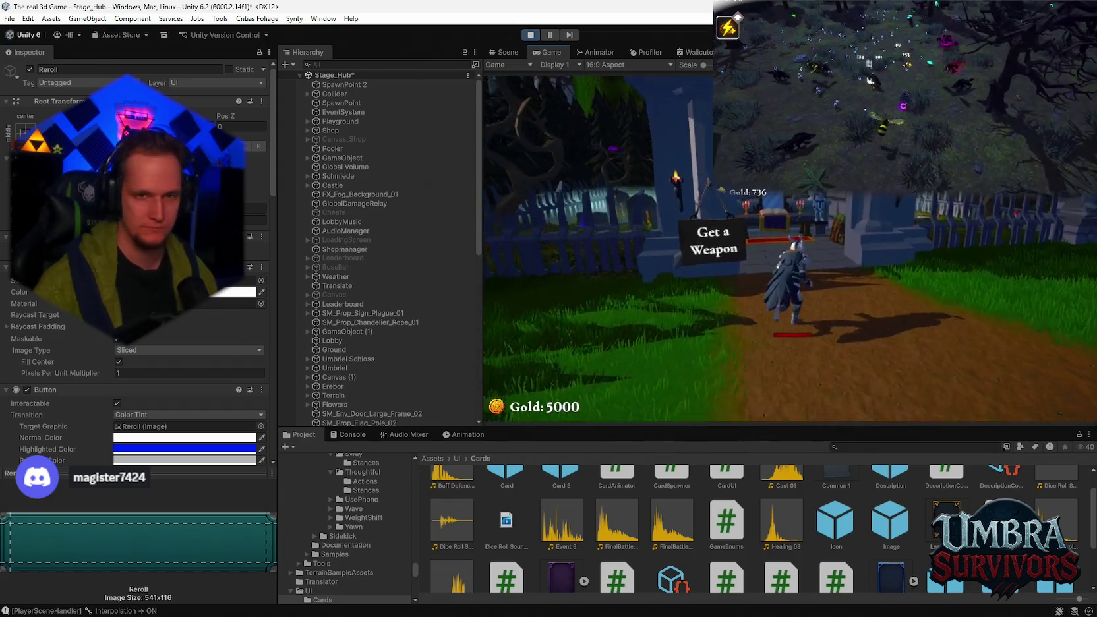
{"action": "key", "text": "e"}
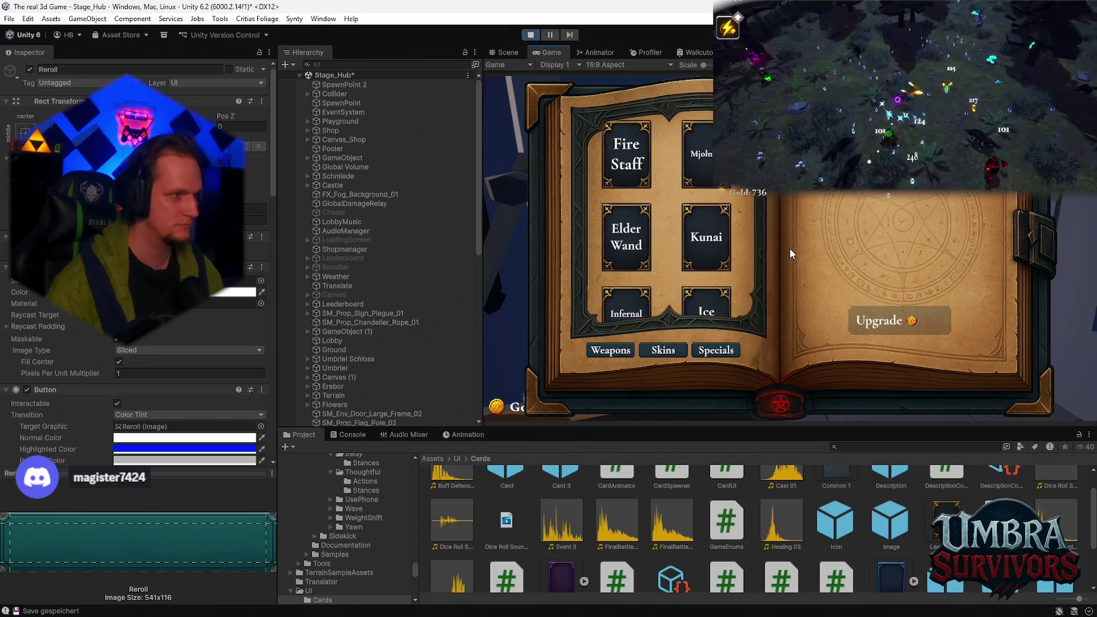
Step: Check Mjolnir's MAX upgrade status in the weapon book, then close the shop to resume play
{"action": "left_click", "coordinate": [703, 158]}
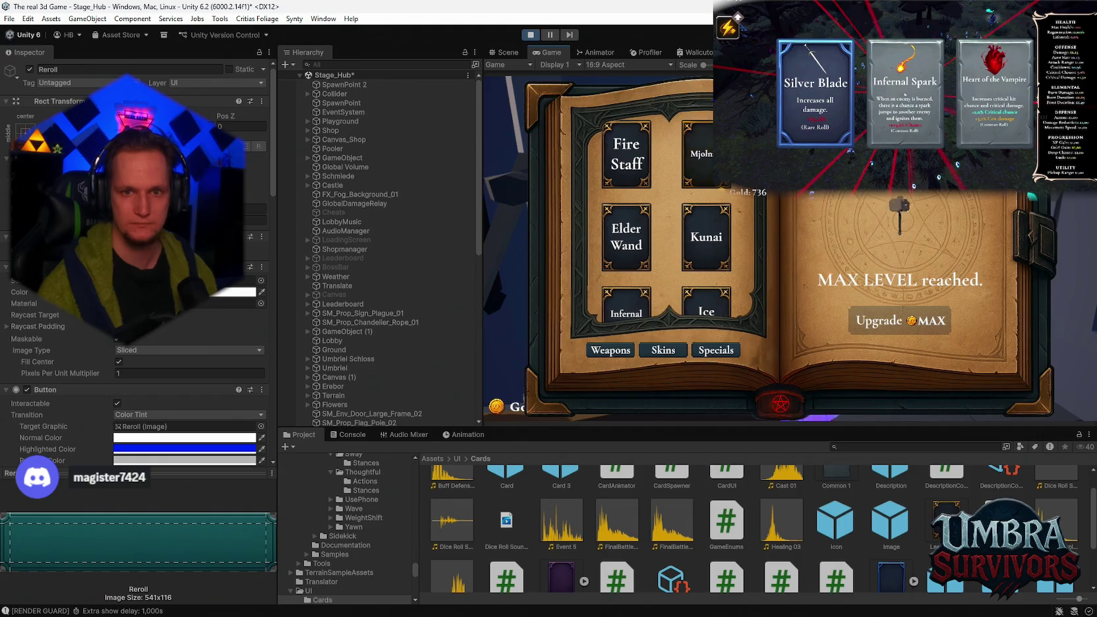
{"action": "key", "text": "Escape"}
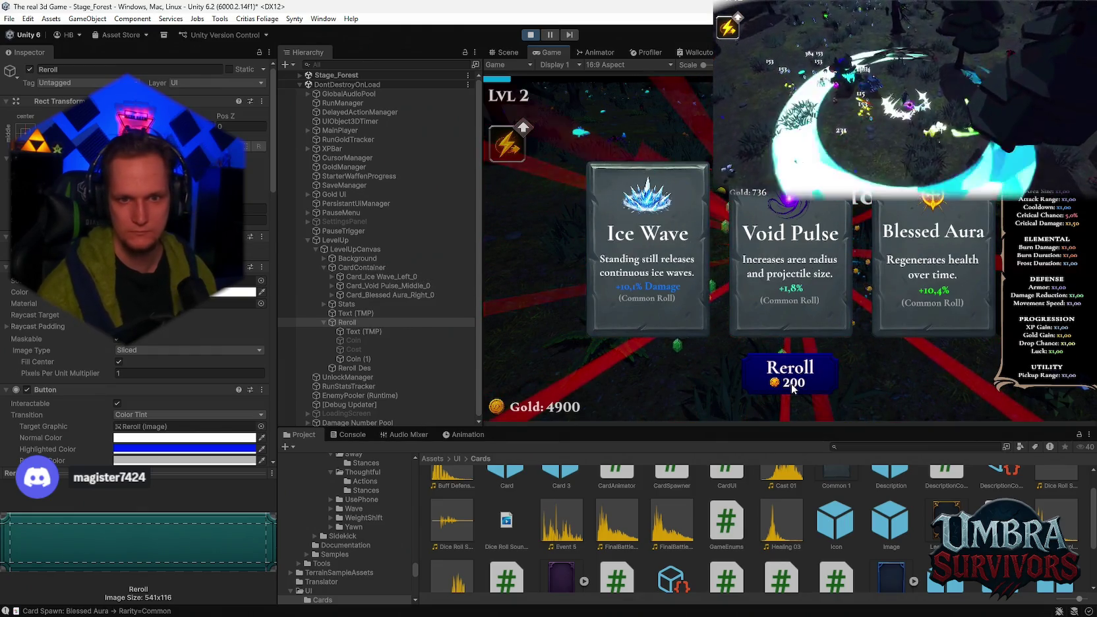
Step: Reroll the level-up cards four times, then take the Composter card
{"action": "left_click", "coordinate": [800, 381]}
{"action": "left_click", "coordinate": [801, 381]}
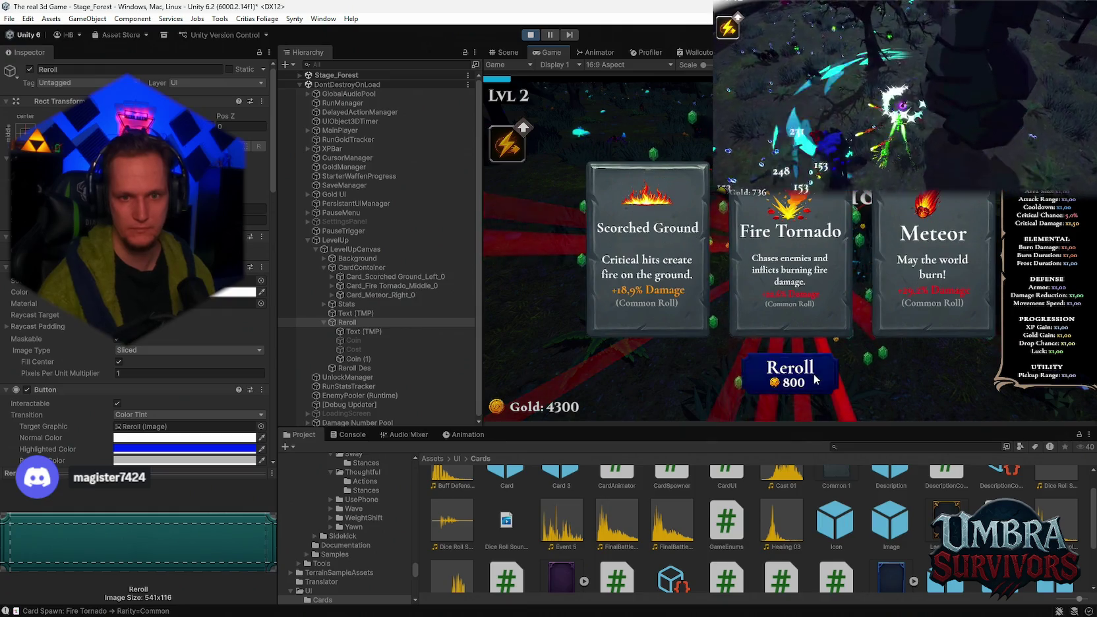
{"action": "left_click", "coordinate": [803, 381]}
{"action": "left_click", "coordinate": [804, 380]}
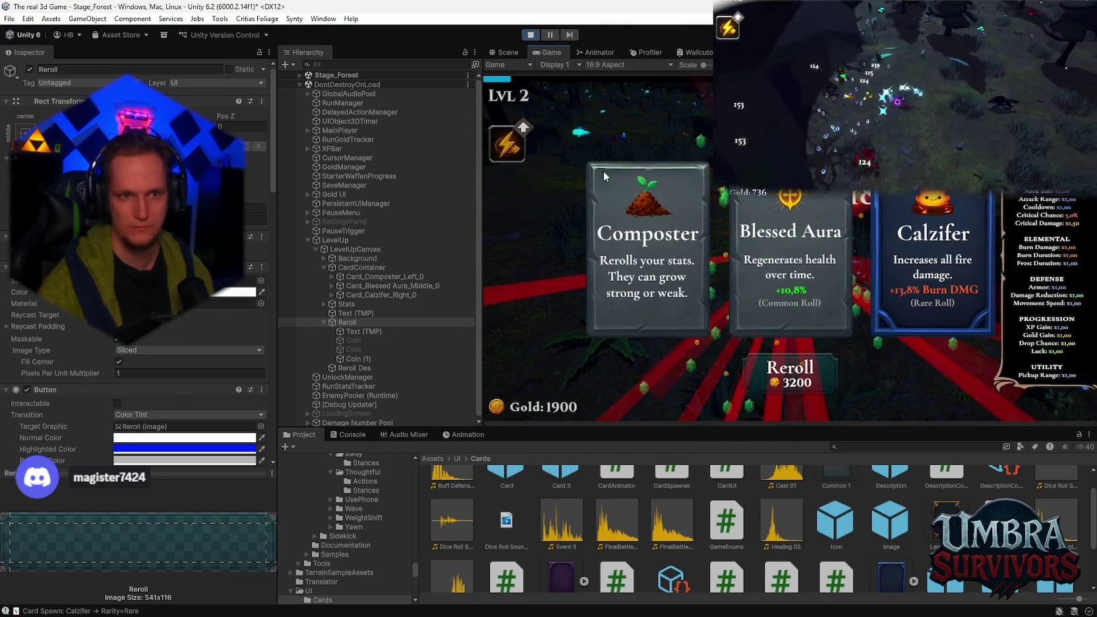
{"action": "left_click", "coordinate": [809, 259]}
Step: At the level 3 card screen, reroll the cards for free, then stop play mode
{"action": "left_click", "coordinate": [906, 94]}
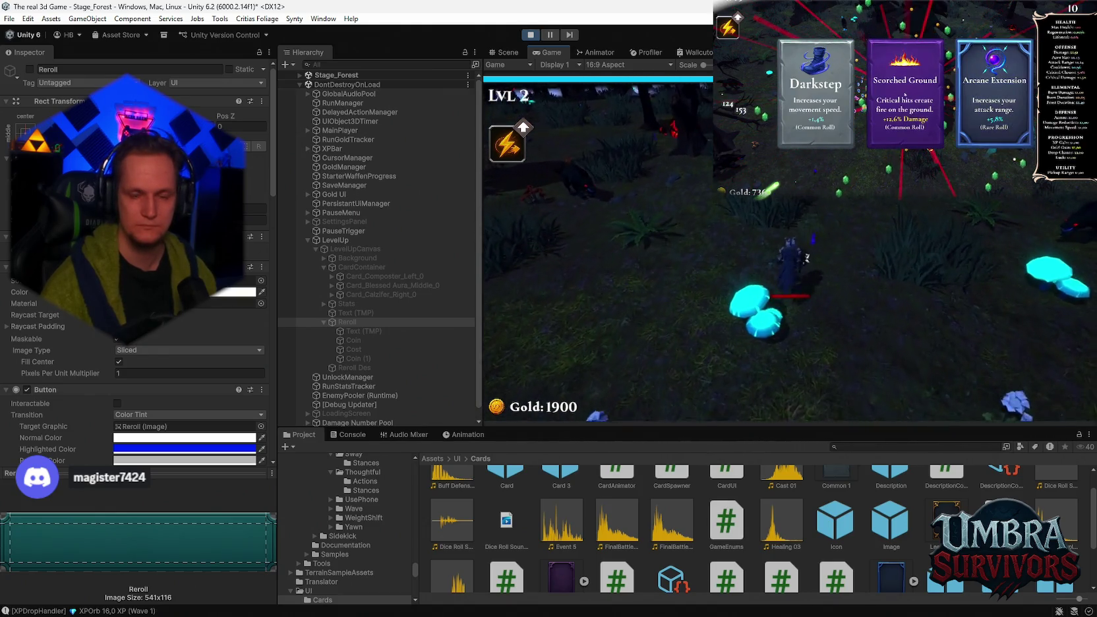
{"action": "left_click", "coordinate": [905, 94]}
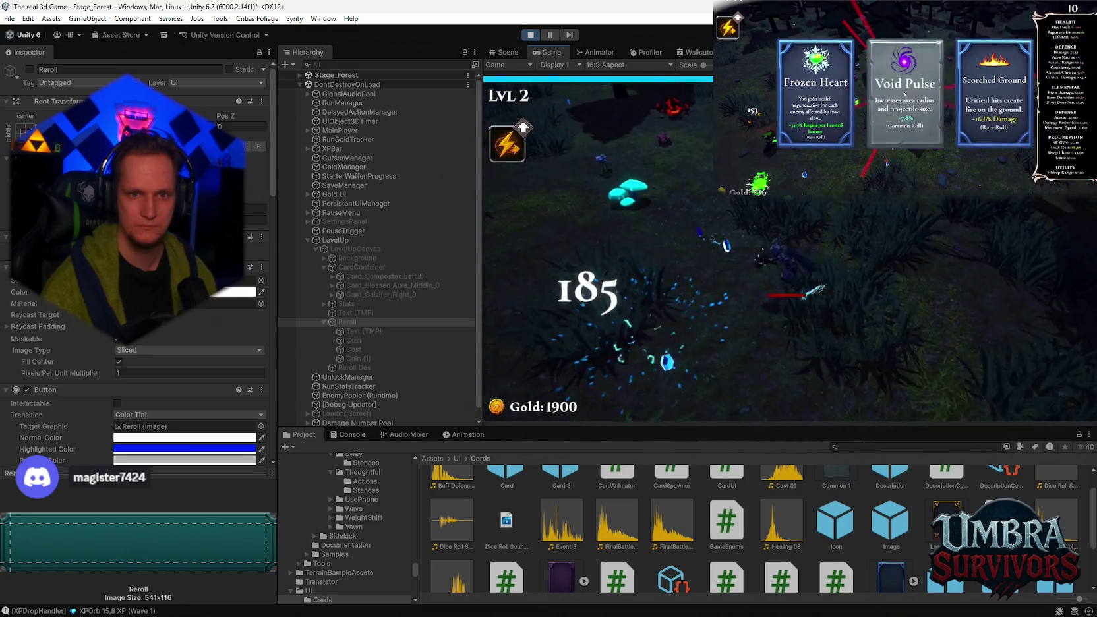
{"action": "left_click", "coordinate": [813, 381]}
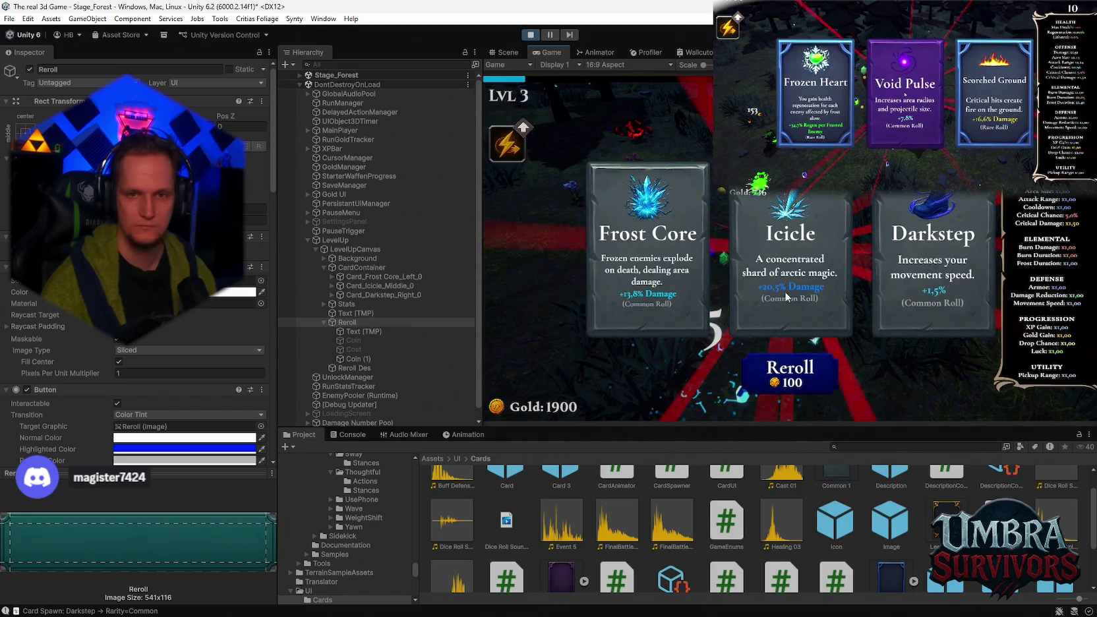
{"action": "left_click", "coordinate": [533, 35]}
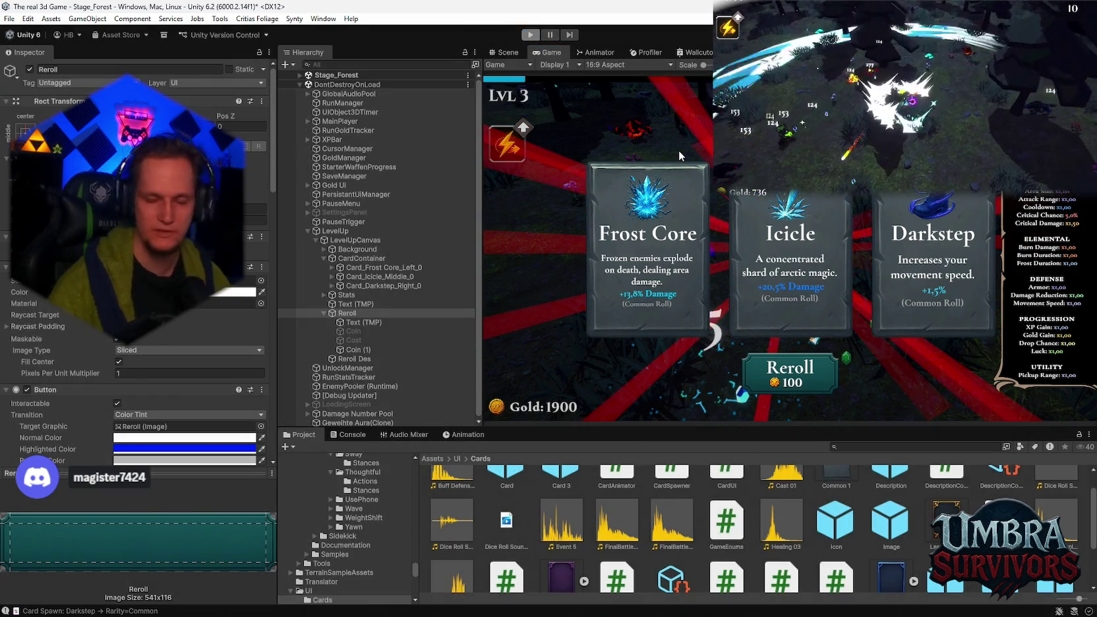
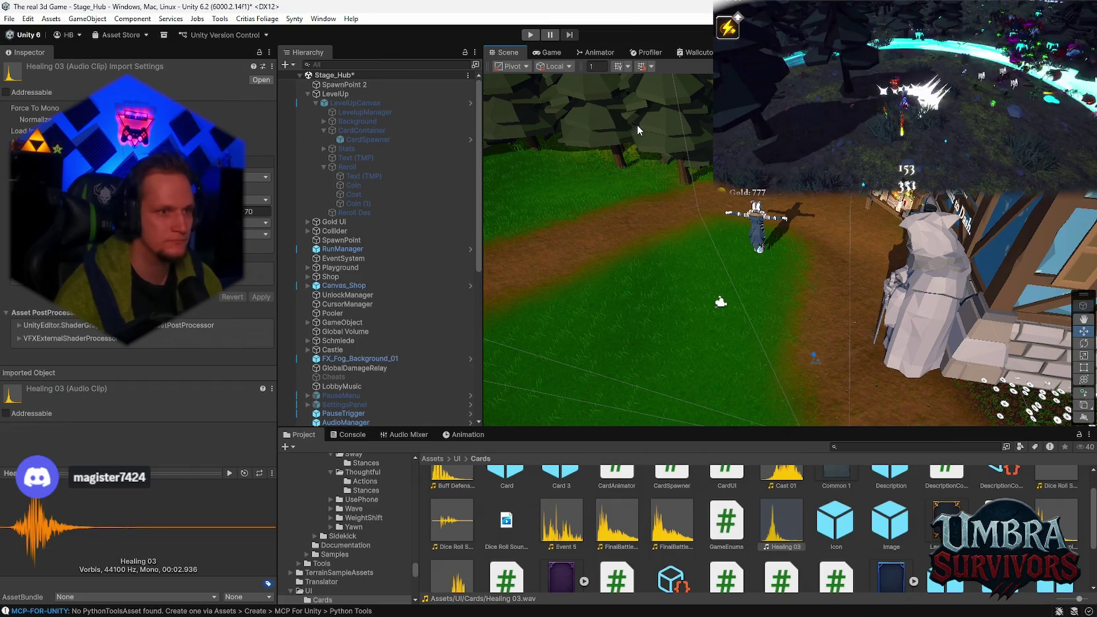
Step: Enter play mode, walk through the hub, close the weapon book and begin the forest run
{"action": "left_click", "coordinate": [531, 34]}
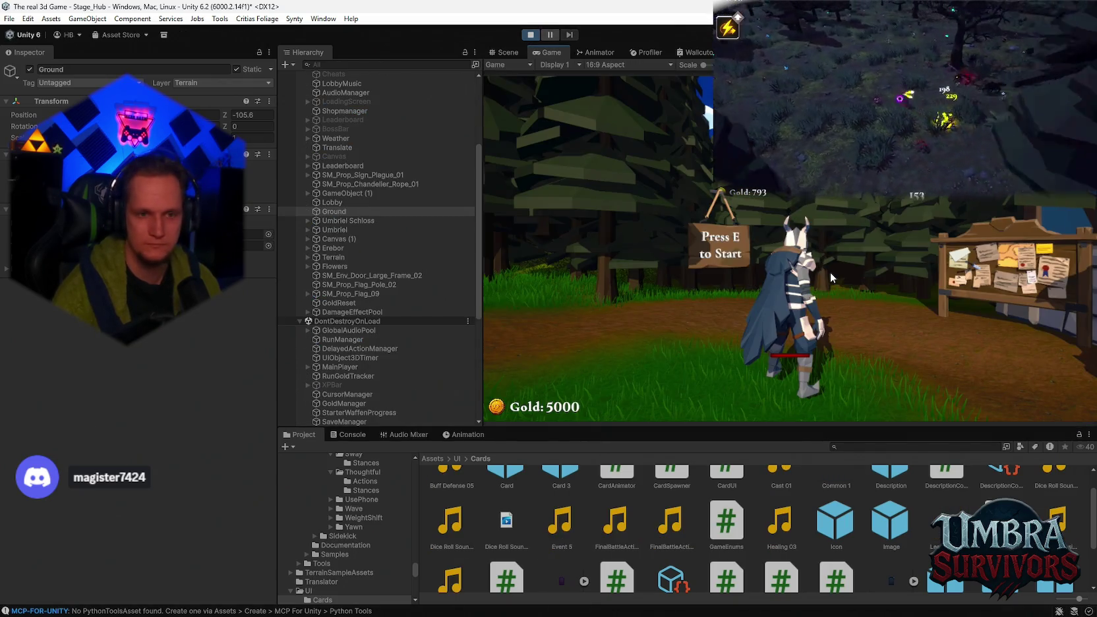
{"action": "key", "text": "w"}
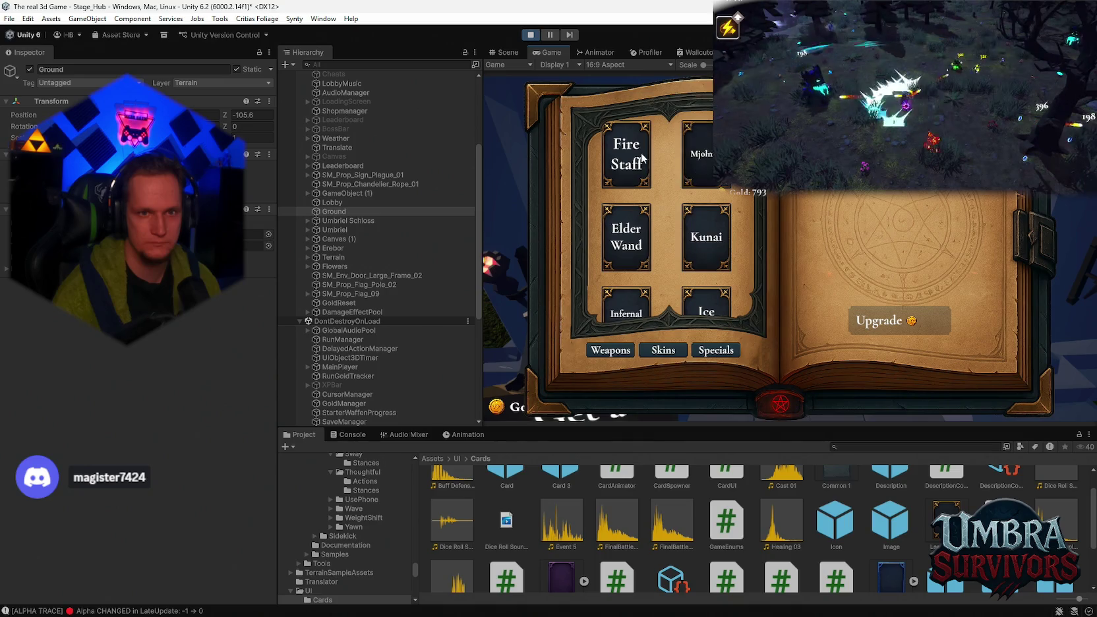
{"action": "key", "text": "Escape"}
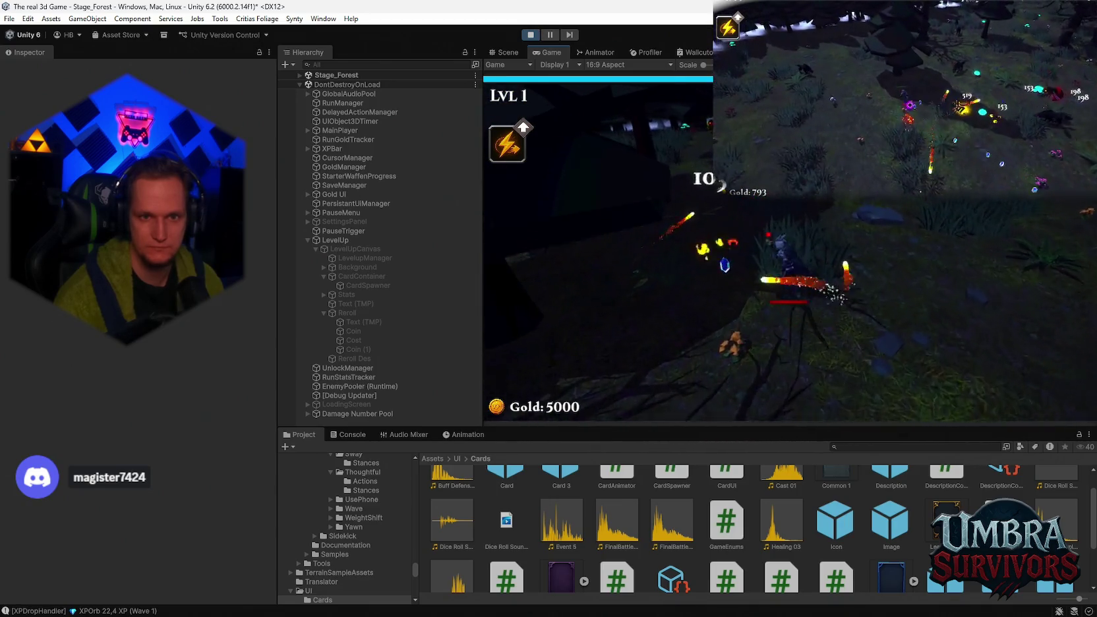
Step: Reroll the level-up cards free, then for 200 and 400 gold, pick one, reroll again, and stop
{"action": "left_click", "coordinate": [807, 373]}
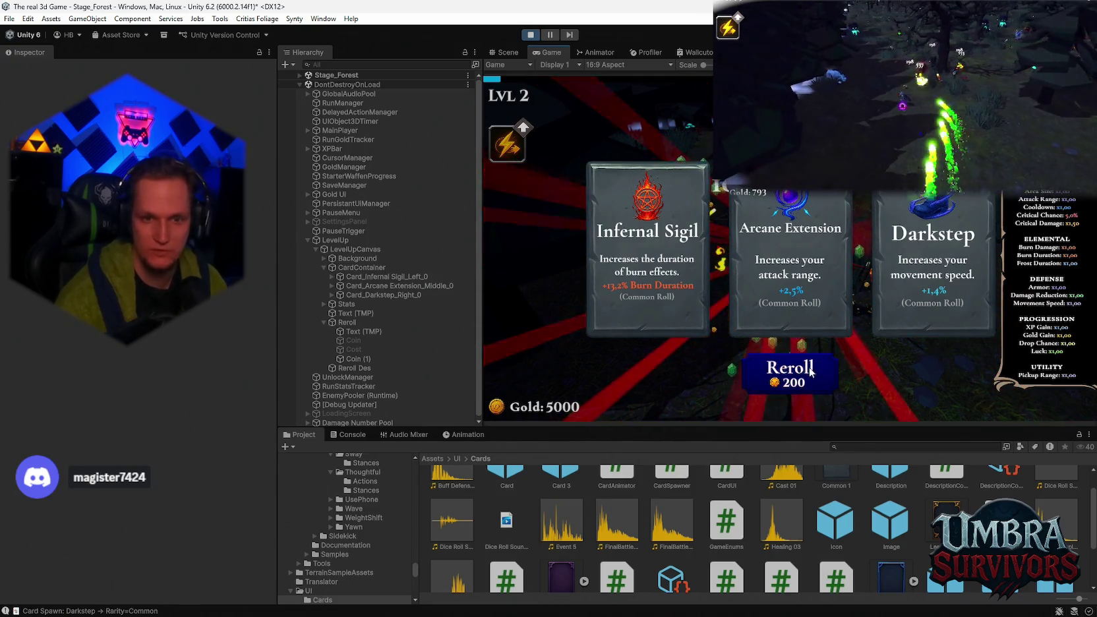
{"action": "key", "text": "r"}
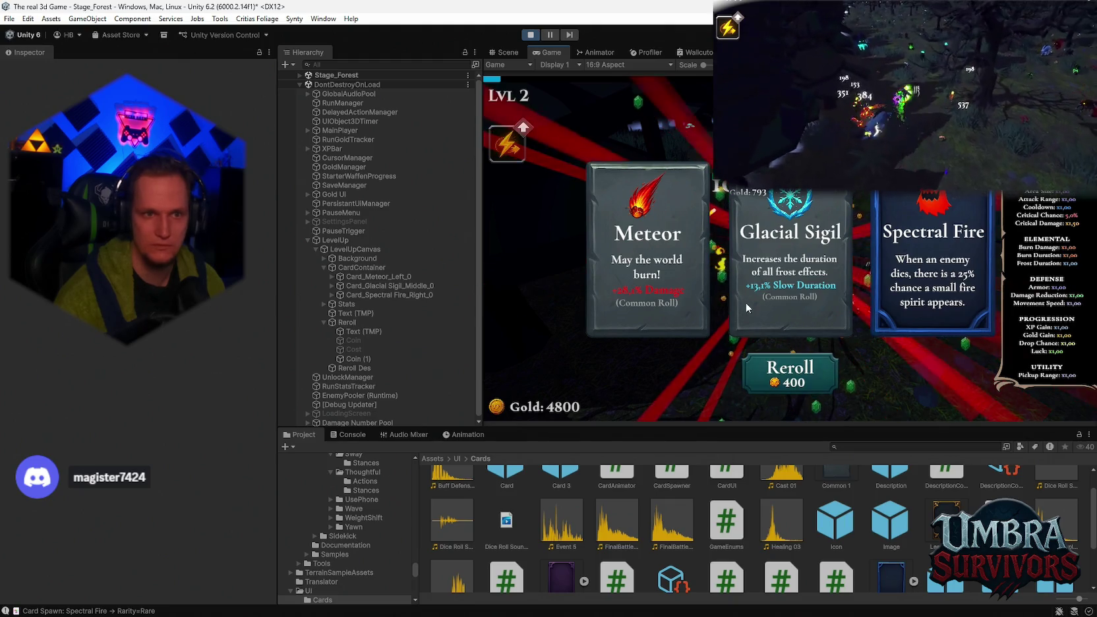
{"action": "left_click", "coordinate": [816, 383]}
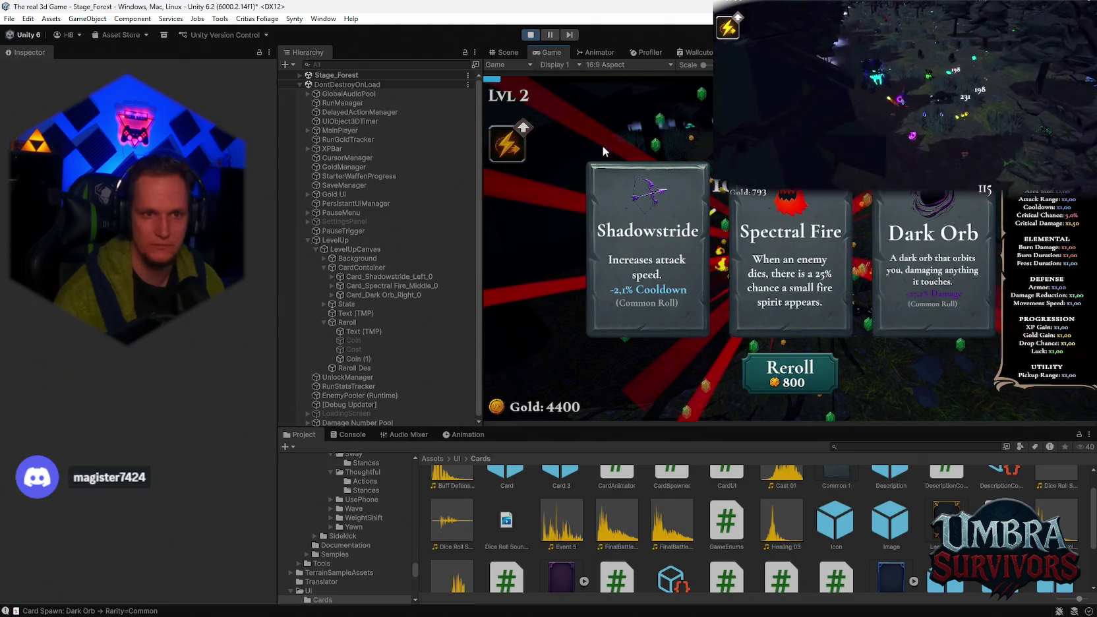
{"action": "left_click", "coordinate": [683, 243]}
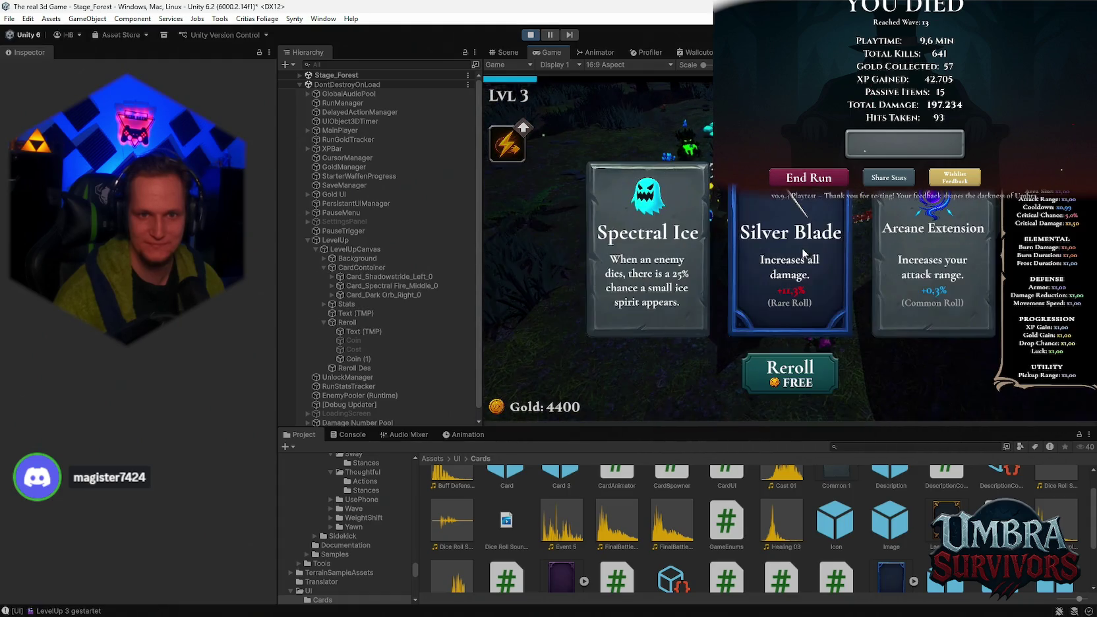
{"action": "left_click", "coordinate": [793, 379]}
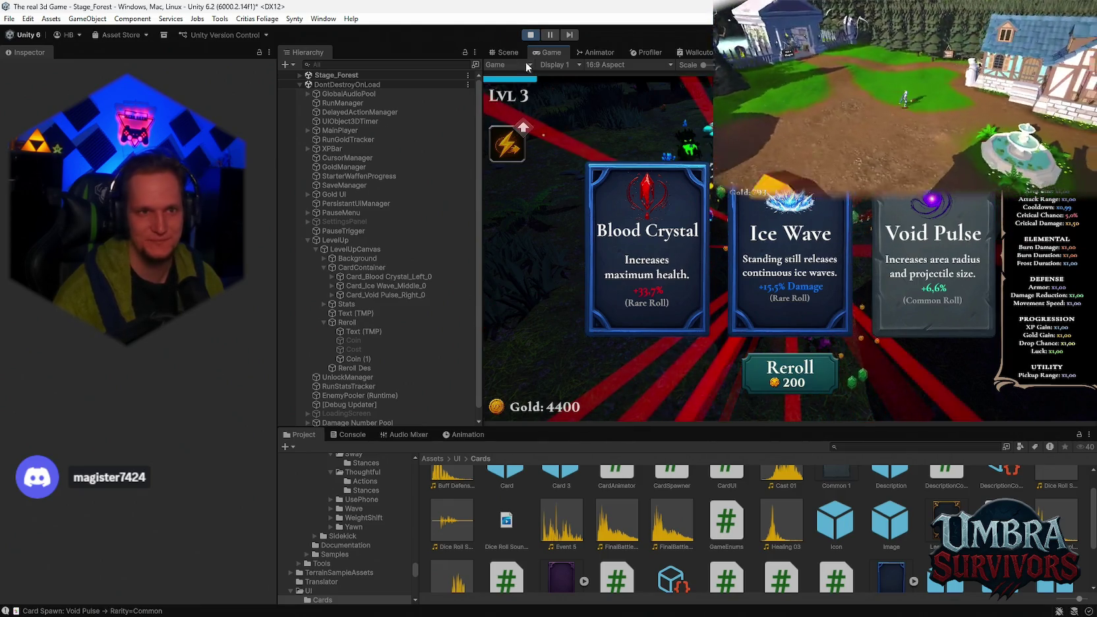
{"action": "left_click", "coordinate": [531, 34]}
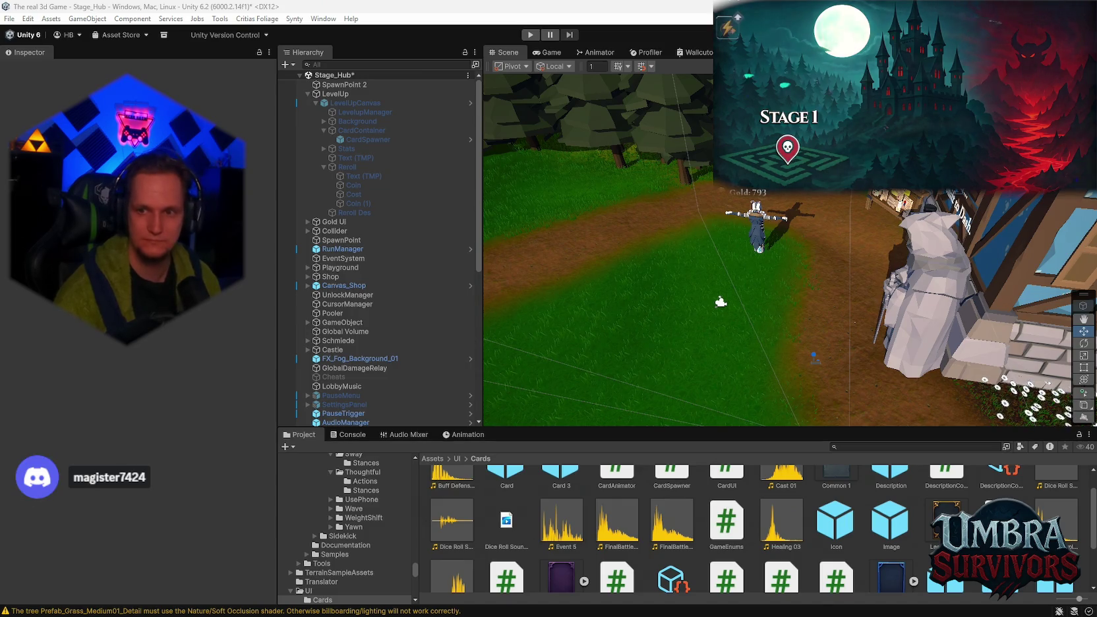
Step: Screenshot LevelupManager's reroll settings in the Inspector, then select GameEnums to trigger recompiling
{"action": "left_click", "coordinate": [354, 114]}
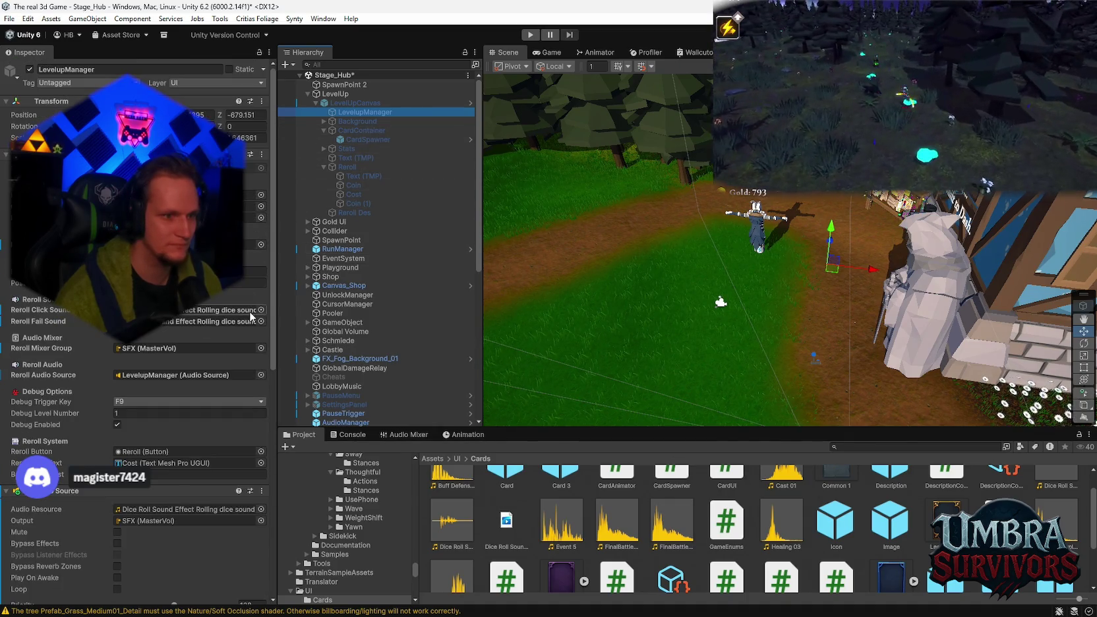
{"action": "key", "text": "super+shift+s"}
{"action": "mouse_move", "coordinate": [1, 40]}
{"action": "left_mouse_down"}
{"action": "mouse_move", "coordinate": [266, 427]}
{"action": "mouse_move", "coordinate": [284, 493]}
{"action": "left_mouse_up"}
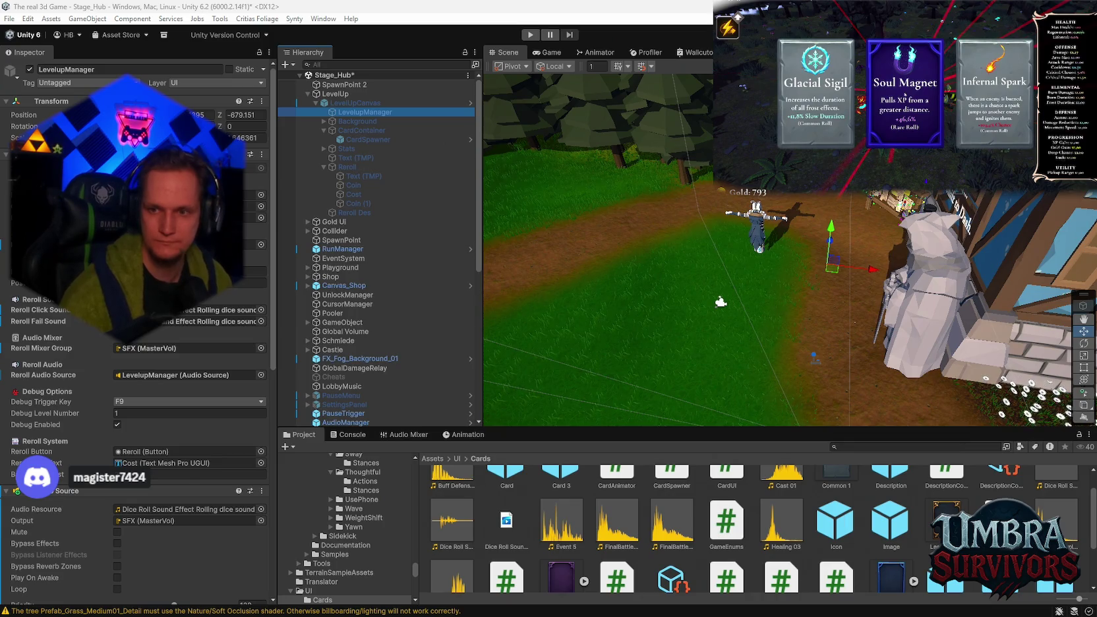
{"action": "left_click", "coordinate": [905, 98]}
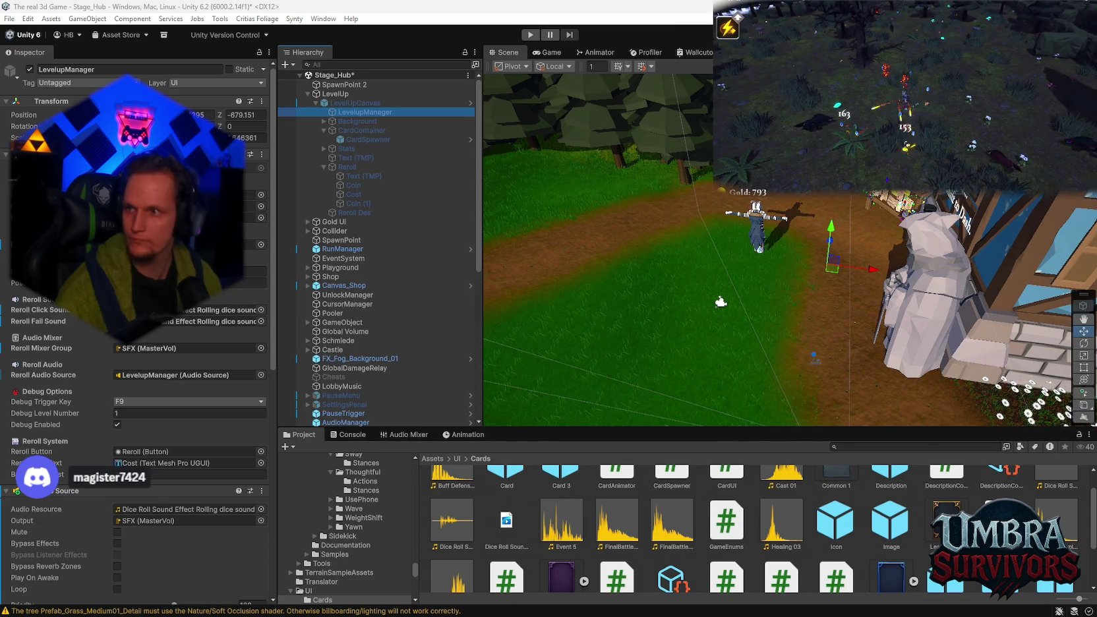
{"action": "left_click", "coordinate": [726, 521]}
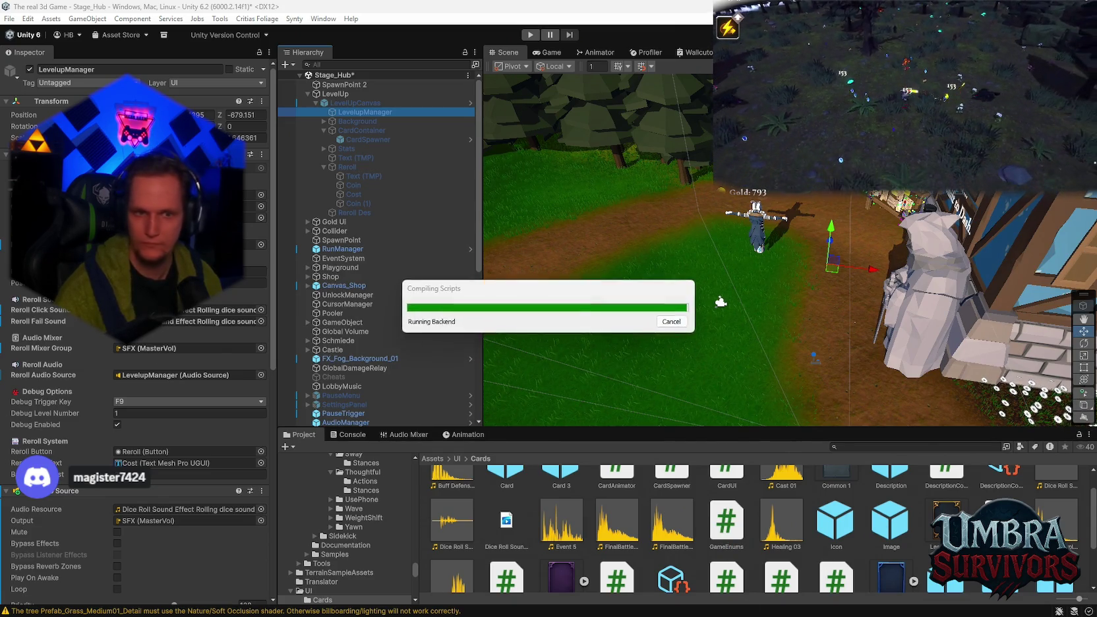
Step: Read the CS0106 errors from LevelUpUIManager.cs in the Console and fix them until it clears
{"action": "left_click", "coordinate": [357, 437]}
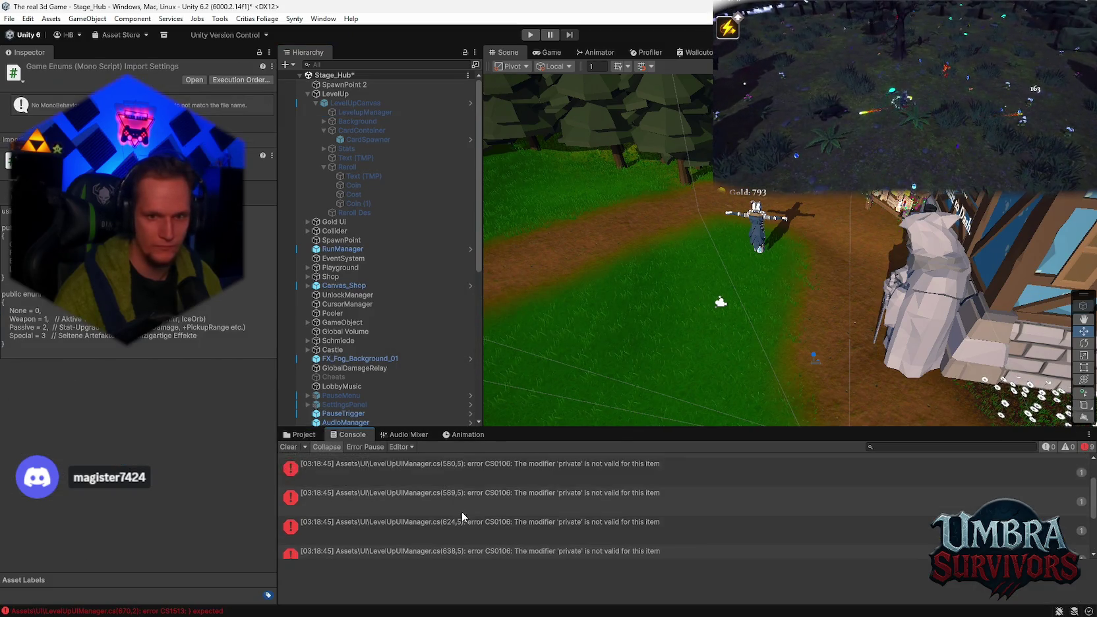
{"action": "scroll", "coordinate": [476, 463], "scroll_direction": "down", "scroll_amount": 3}
{"action": "left_click", "coordinate": [538, 527]}
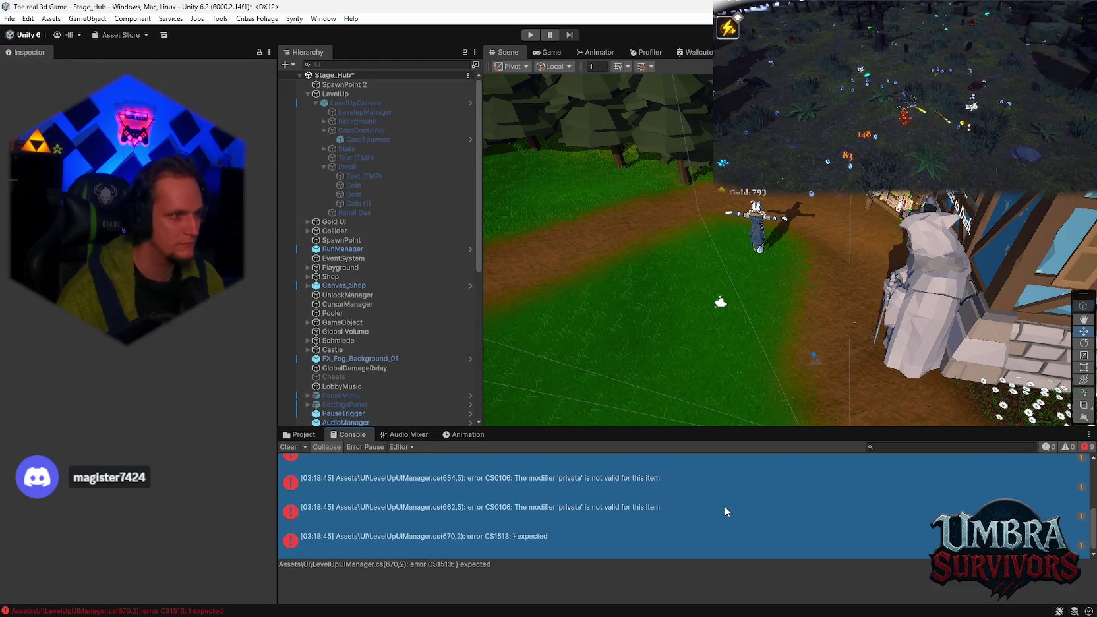
{"action": "left_click", "coordinate": [300, 434]}
Step: Enter play mode and run the character across the hub toward the weapon gate
{"action": "left_click", "coordinate": [531, 35]}
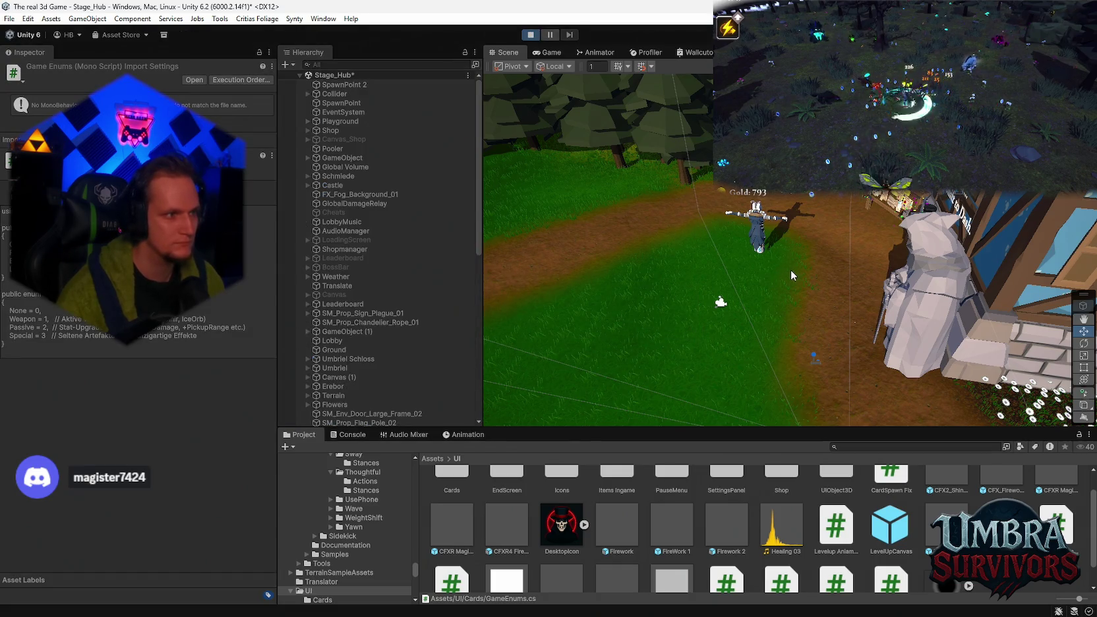
{"action": "key", "text": "e"}
{"action": "key", "text": "w"}
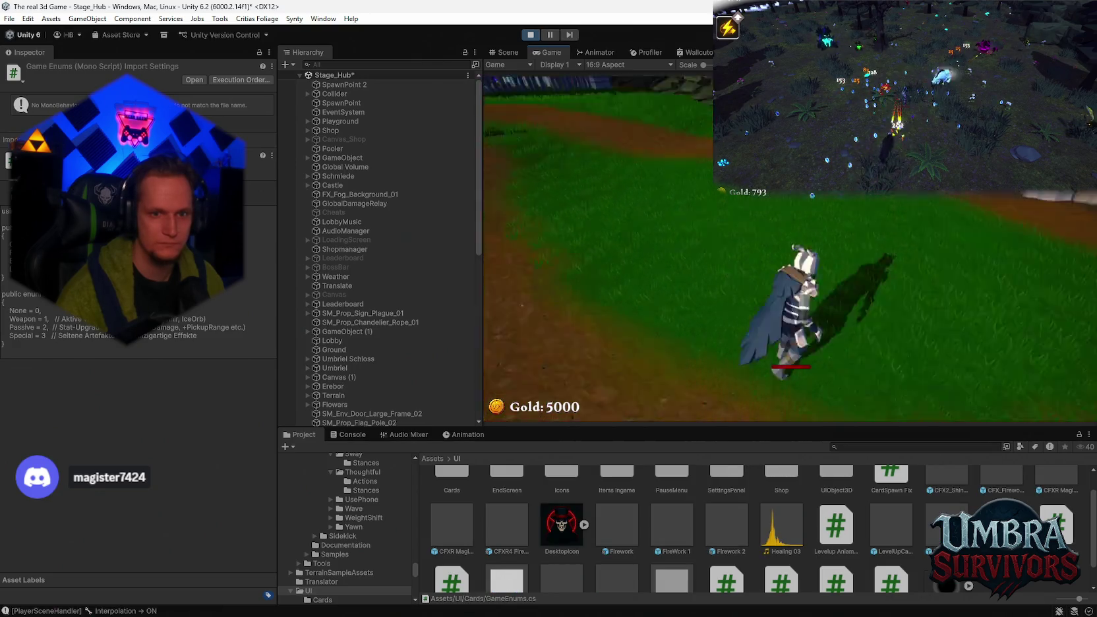
{"action": "key", "text": "a"}
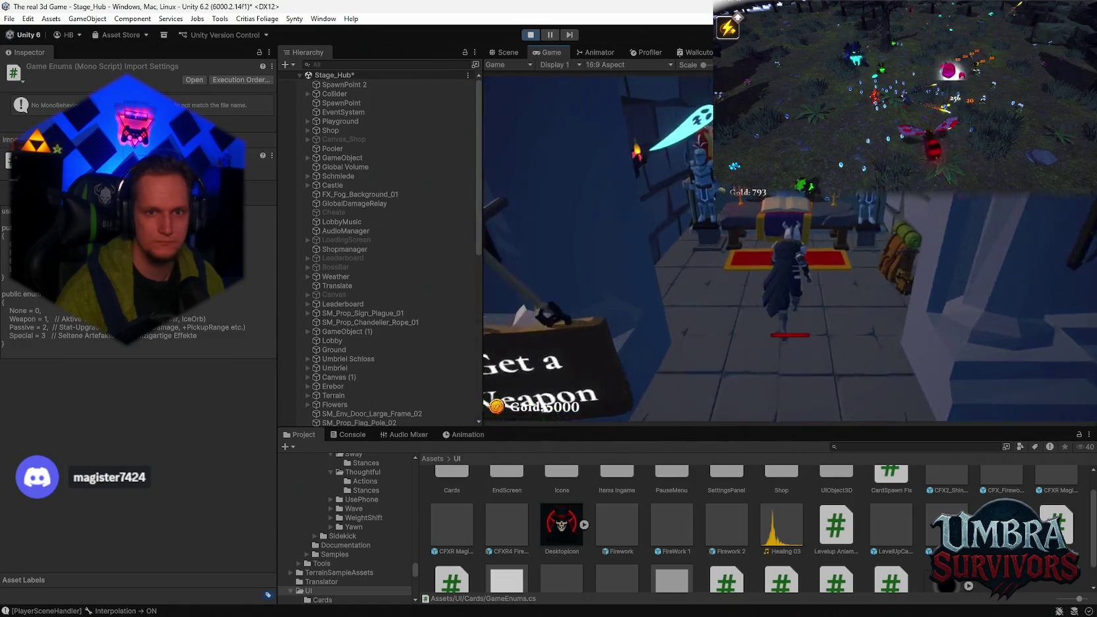
Step: Equip the Fire Staff from the weapon shop and start a Stage 1 run at the sign
{"action": "key", "text": "e"}
{"action": "left_click", "coordinate": [597, 150]}
{"action": "key", "text": "Escape"}
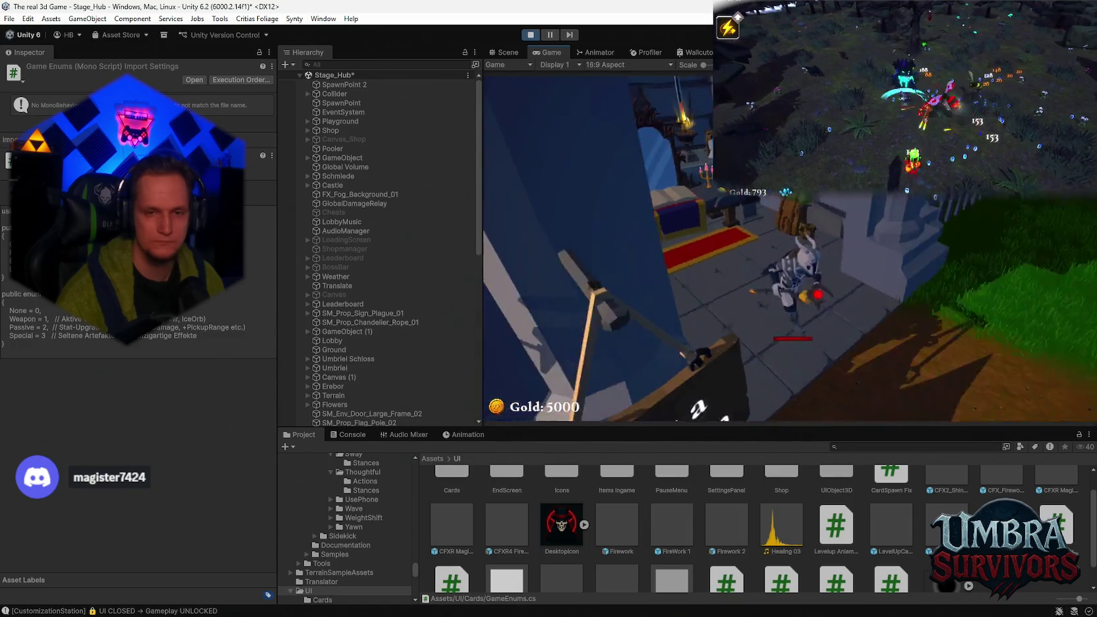
{"action": "key", "text": "w"}
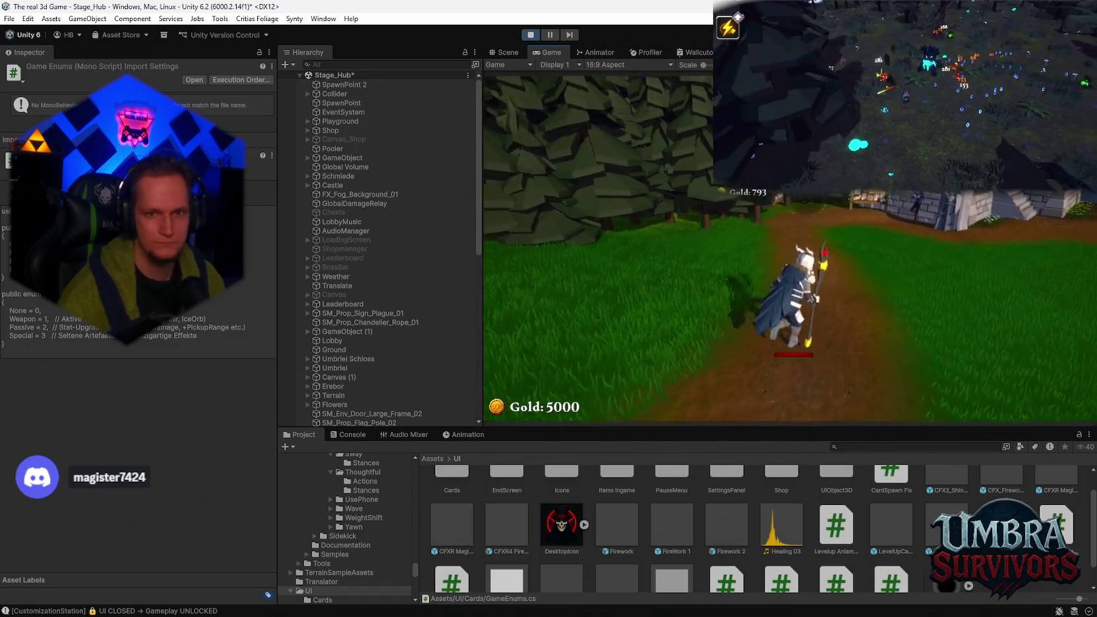
{"action": "key", "text": "w"}
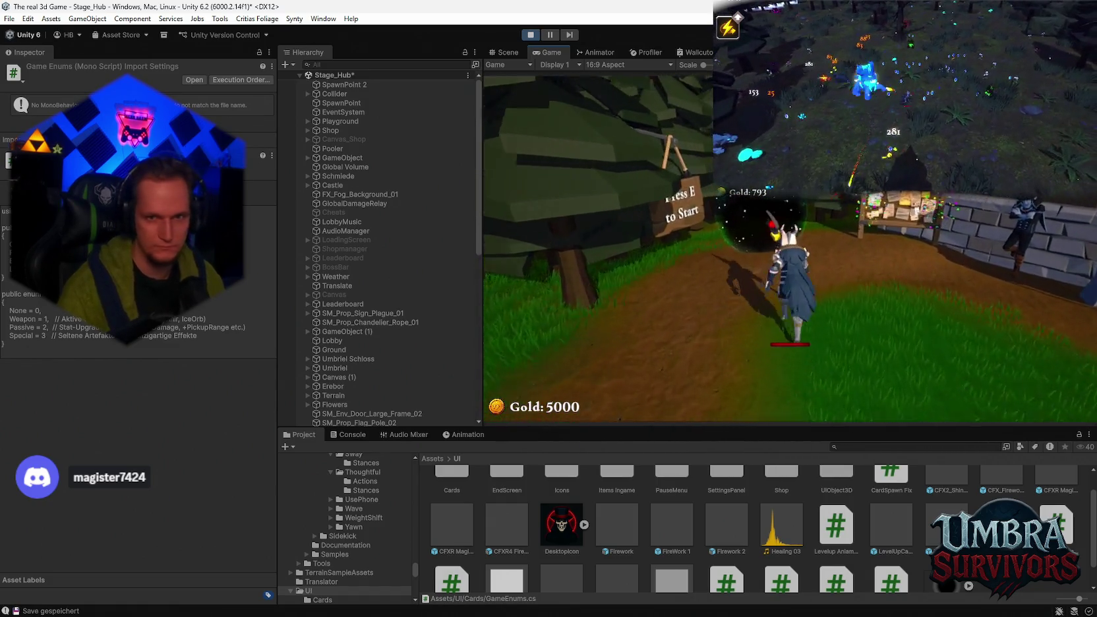
{"action": "key", "text": "e"}
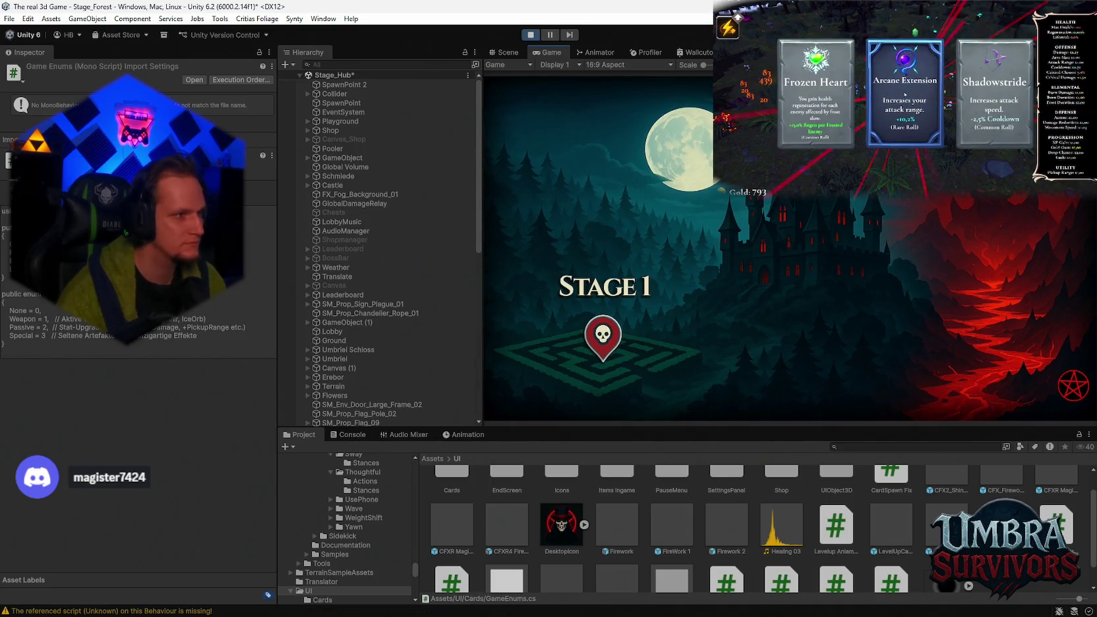
Step: Reroll the level 2 cards for free, then once more at cost
{"action": "left_click", "coordinate": [905, 94]}
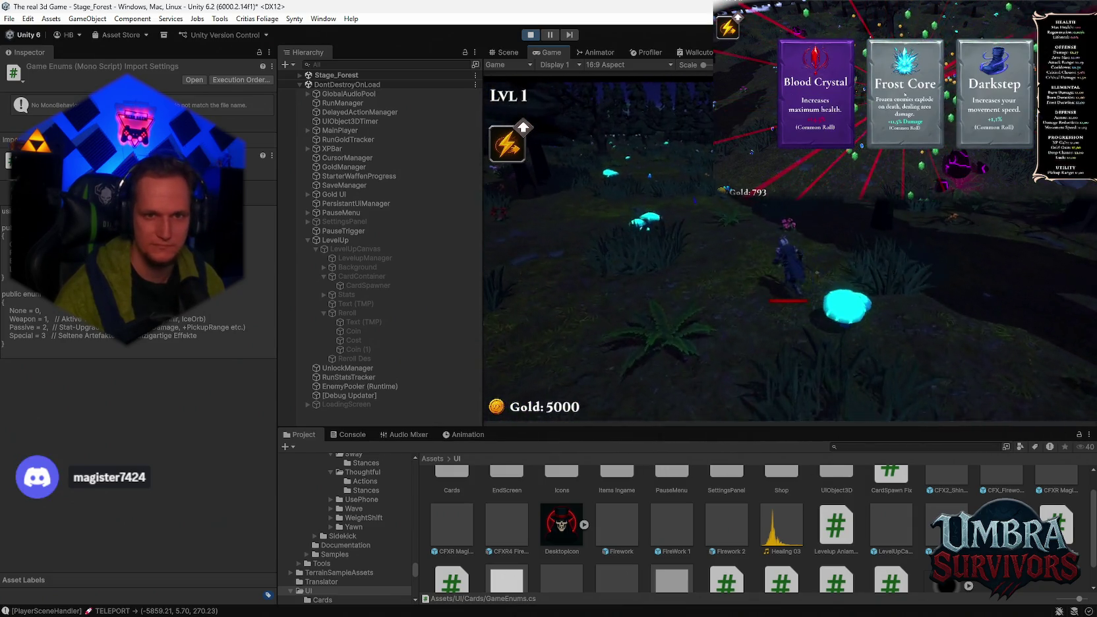
{"action": "left_click", "coordinate": [905, 94]}
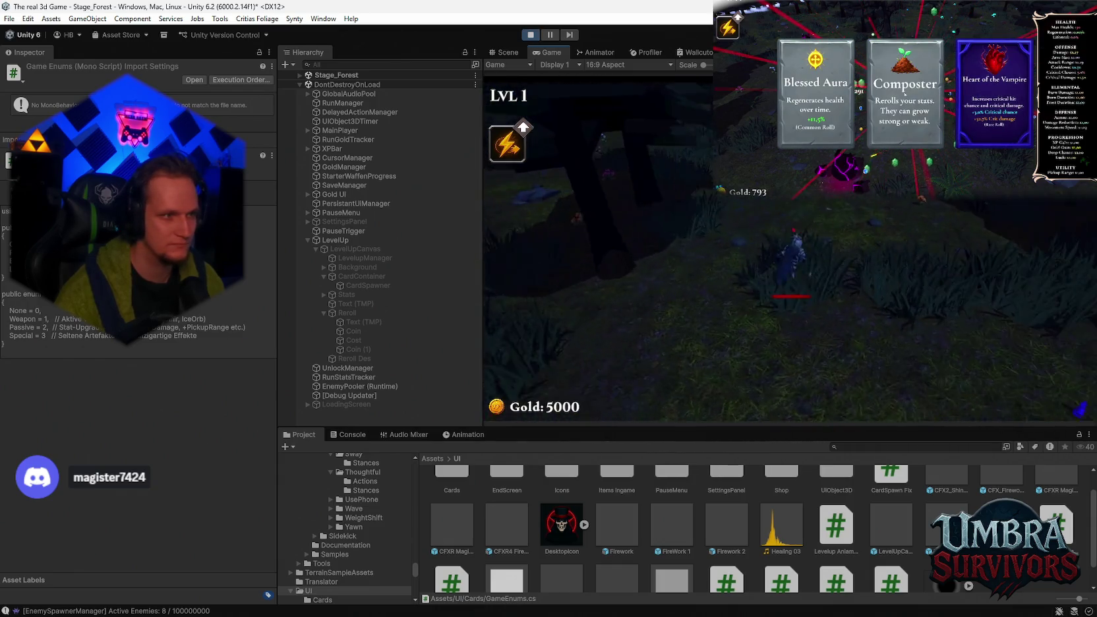
{"action": "left_click", "coordinate": [904, 94]}
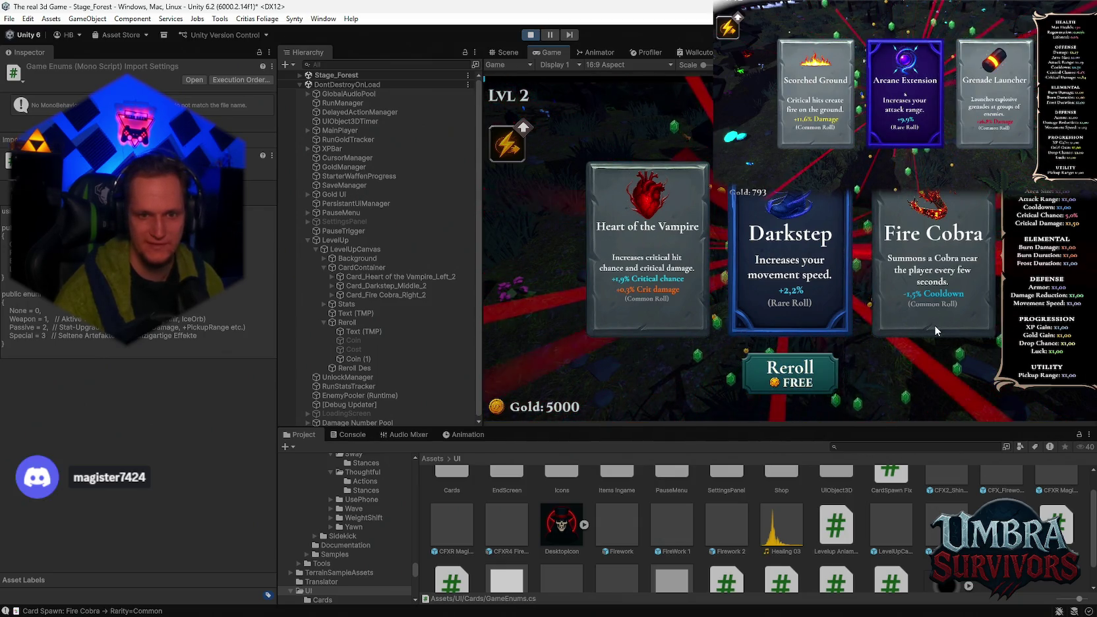
{"action": "left_click", "coordinate": [812, 378]}
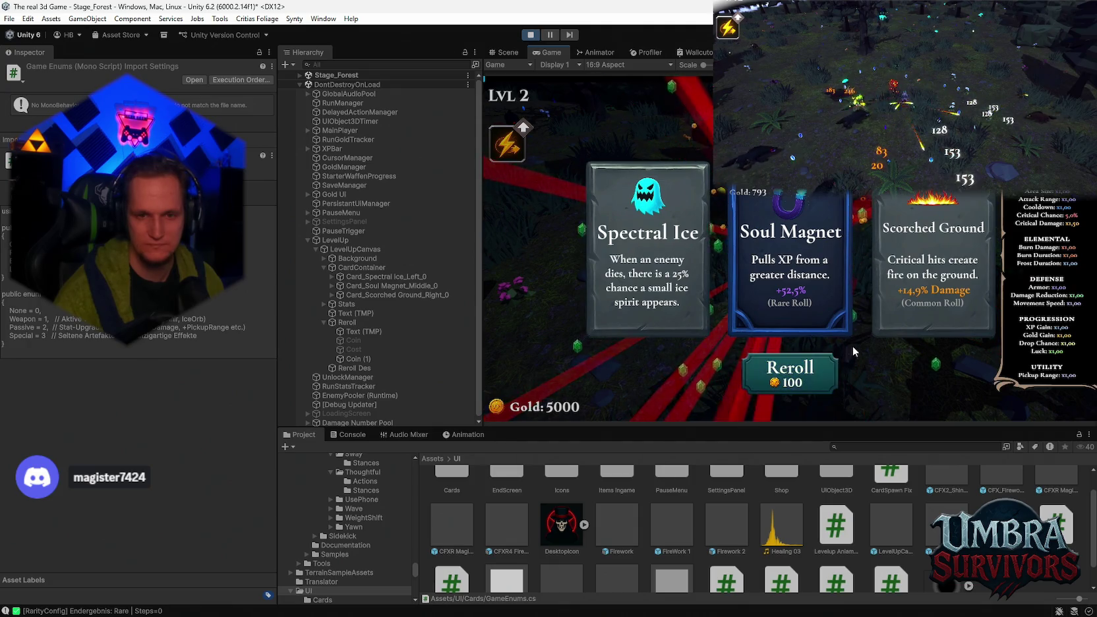
{"action": "left_click", "coordinate": [792, 383]}
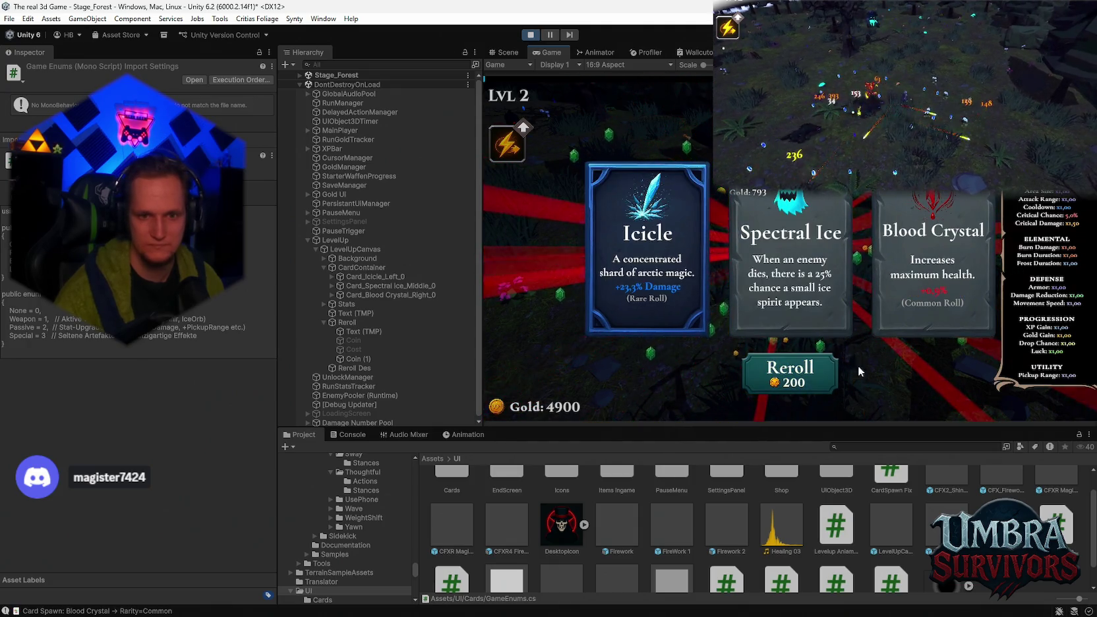
Step: Keep rerolling until the cost reaches 3200 and gold drops to 1900, then stop play mode
{"action": "left_click", "coordinate": [796, 375]}
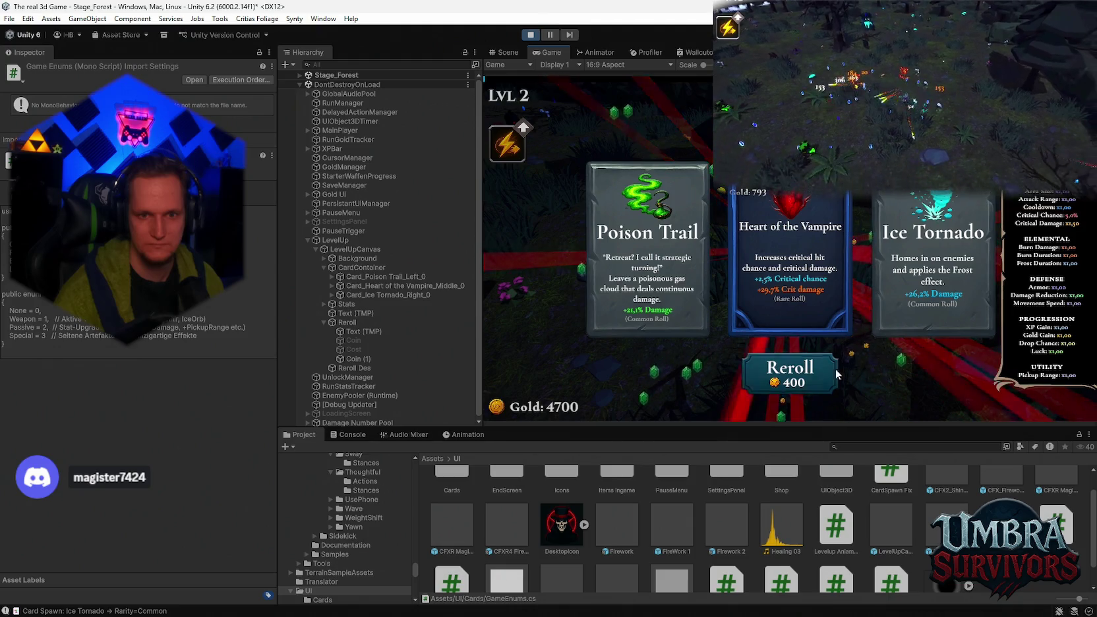
{"action": "left_click", "coordinate": [786, 376]}
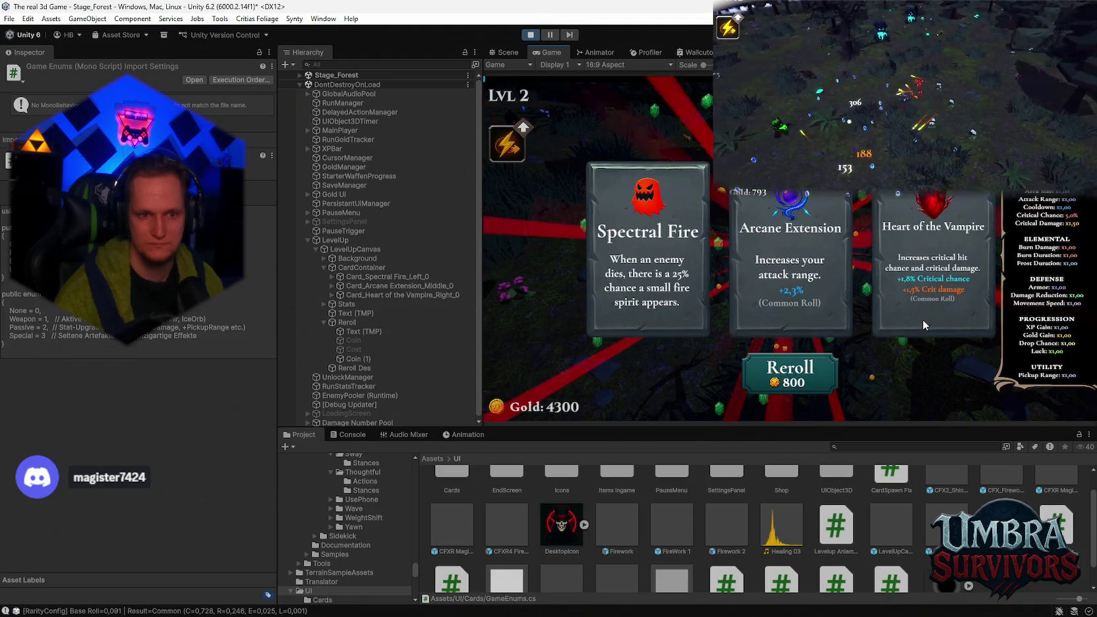
{"action": "left_click", "coordinate": [811, 367]}
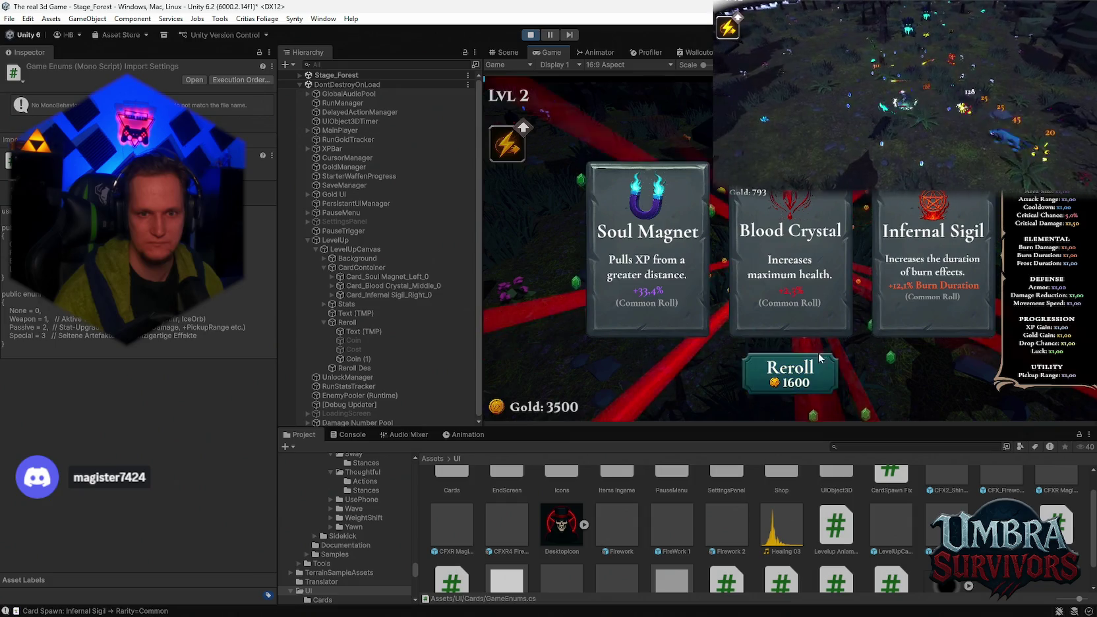
{"action": "left_click", "coordinate": [810, 368]}
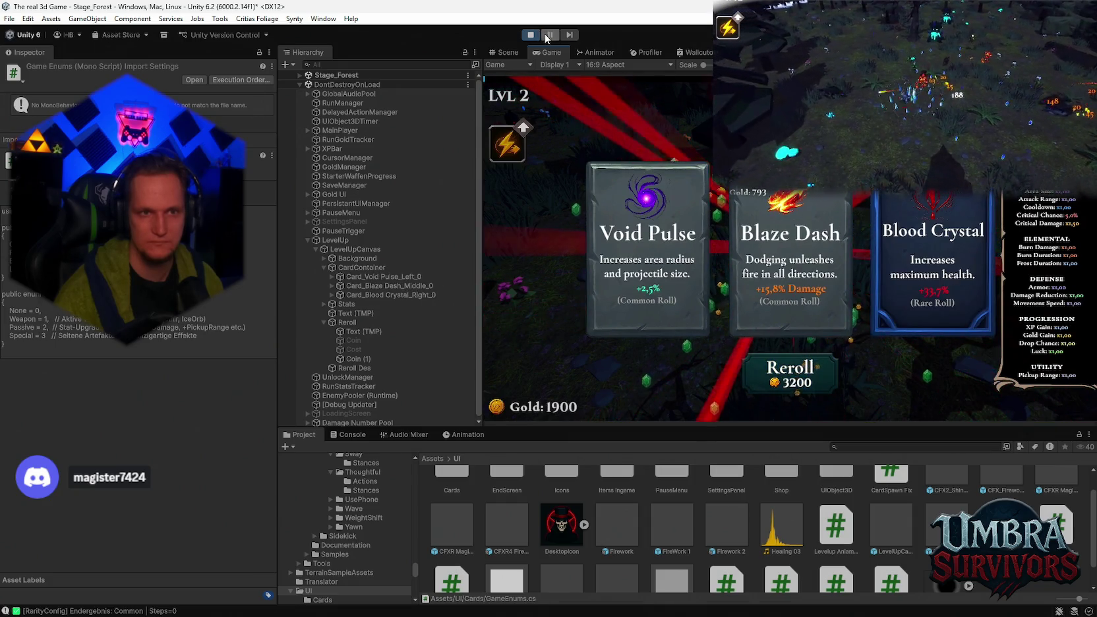
{"action": "left_click", "coordinate": [531, 34]}
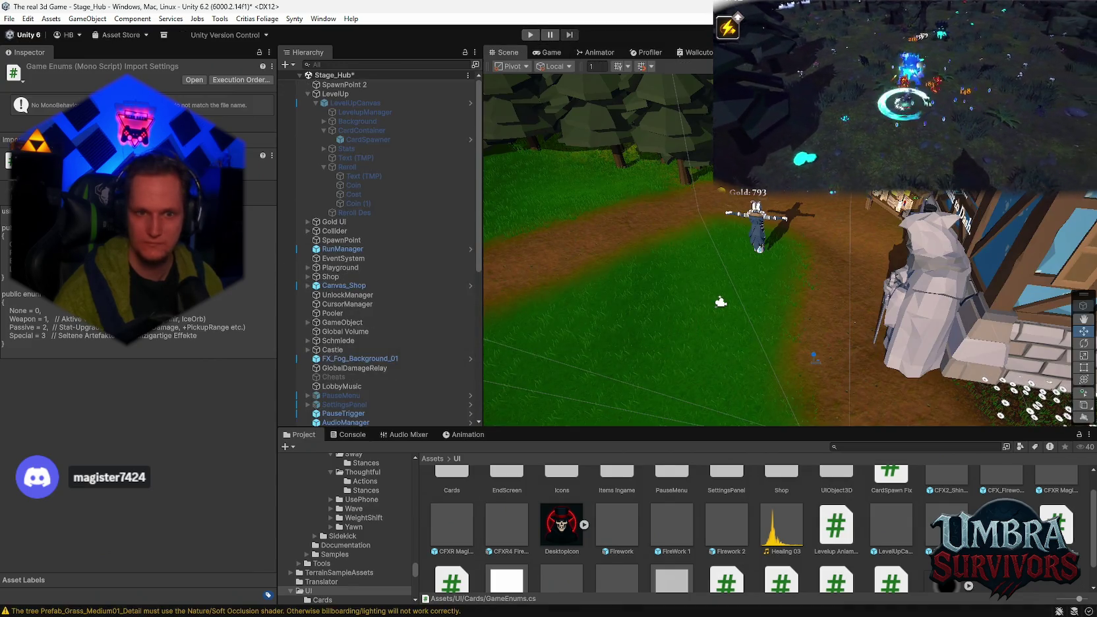
{"action": "left_click", "coordinate": [342, 433]}
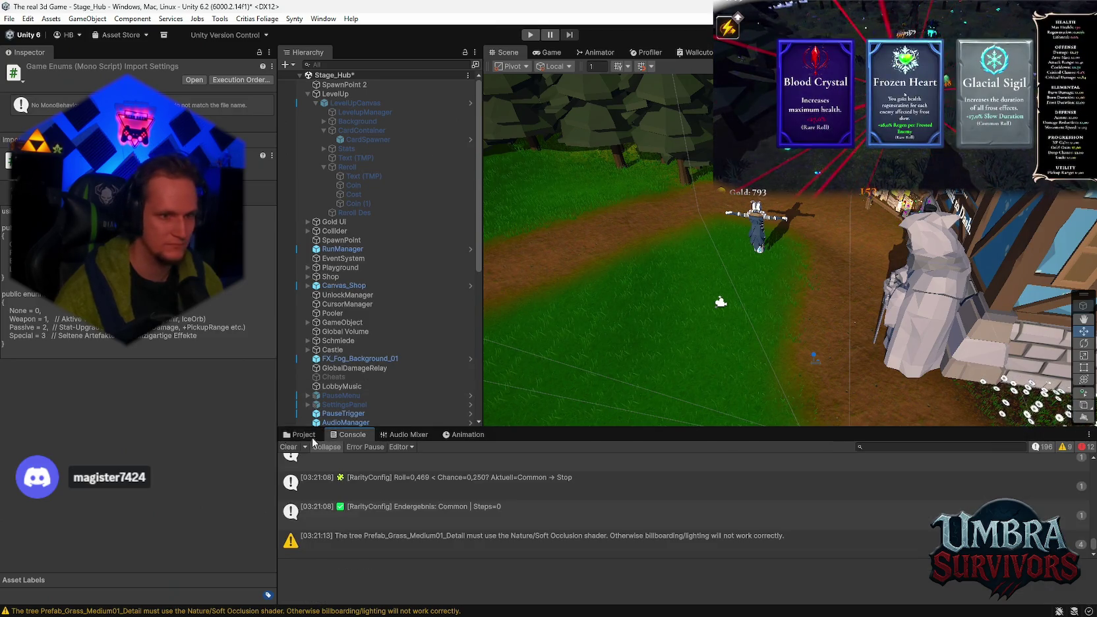
{"action": "left_click", "coordinate": [301, 437]}
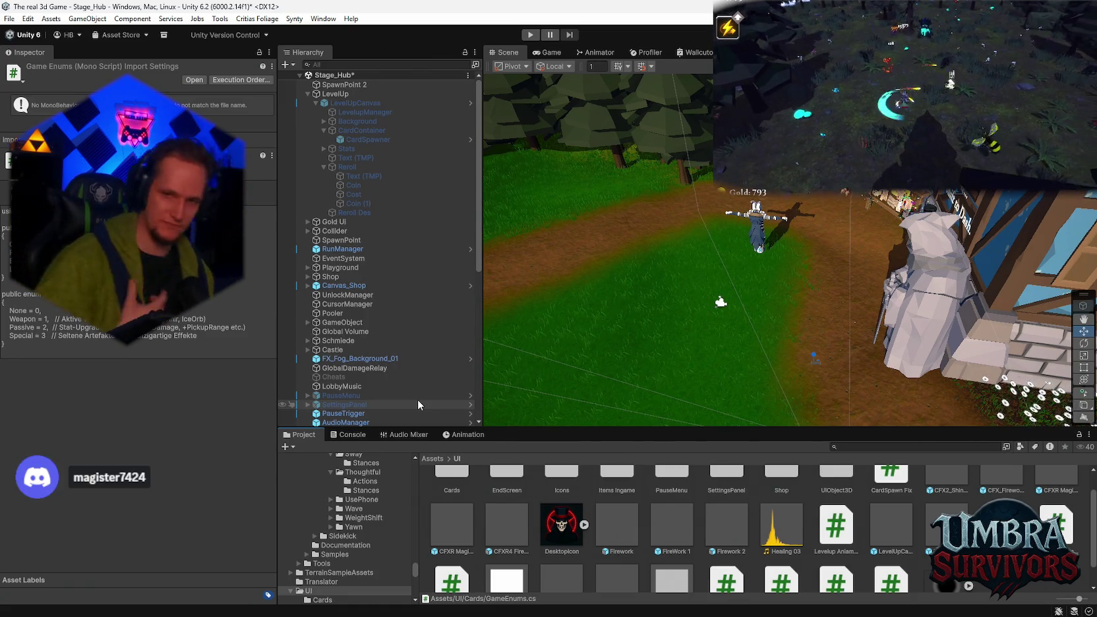
{"action": "mouse_move", "coordinate": [811, 264]}
{"action": "left_mouse_down"}
{"action": "mouse_move", "coordinate": [847, 266]}
{"action": "mouse_move", "coordinate": [758, 249]}
{"action": "mouse_move", "coordinate": [743, 215]}
{"action": "mouse_move", "coordinate": [803, 243]}
{"action": "left_mouse_up"}
{"action": "left_click_drag", "start_coordinate": [876, 237], "coordinate": [756, 245]}
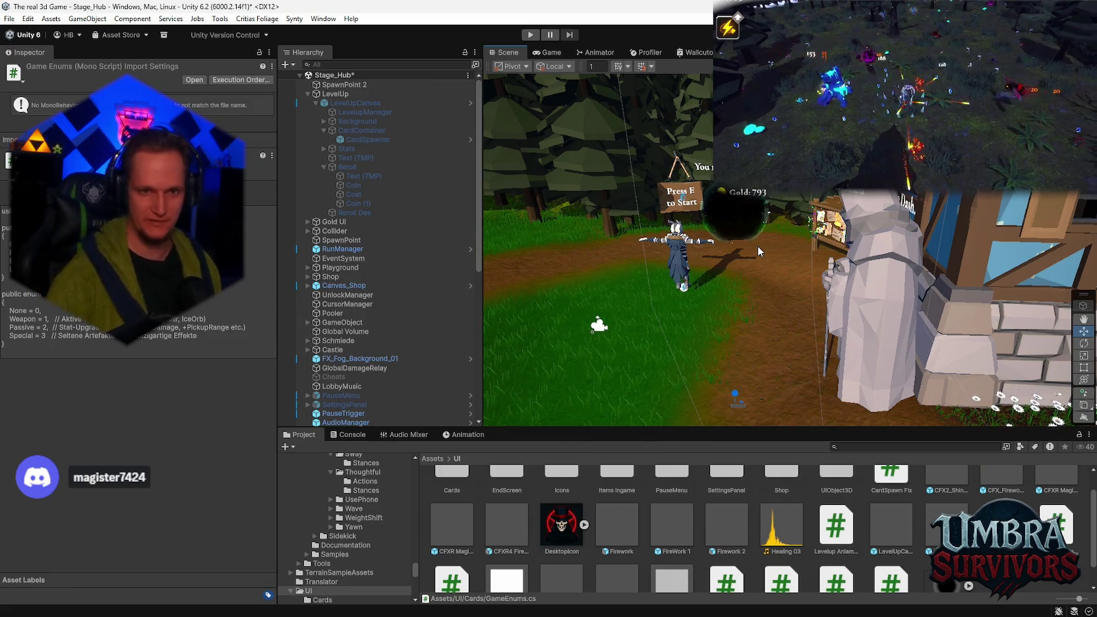
{"action": "mouse_move", "coordinate": [683, 285]}
{"action": "left_mouse_down"}
{"action": "mouse_move", "coordinate": [633, 277]}
{"action": "mouse_move", "coordinate": [907, 264]}
{"action": "mouse_move", "coordinate": [860, 236]}
{"action": "mouse_move", "coordinate": [783, 378]}
{"action": "left_mouse_up"}
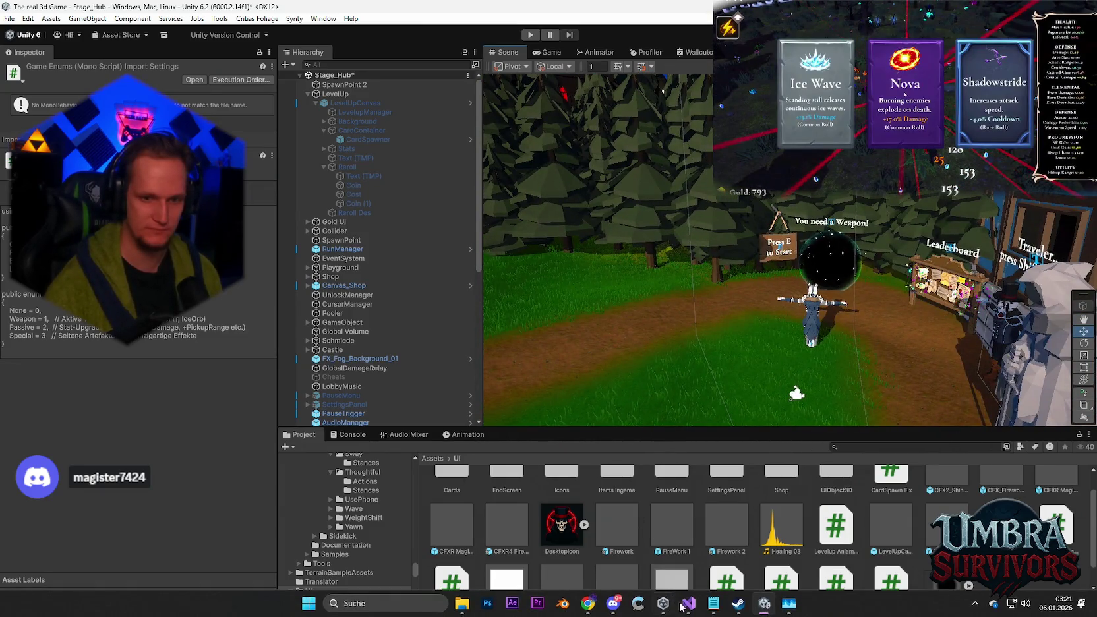
Step: Add 'reroll fixen' under Patch in the Notepad notes, then minimize Notepad
{"action": "left_click", "coordinate": [714, 604]}
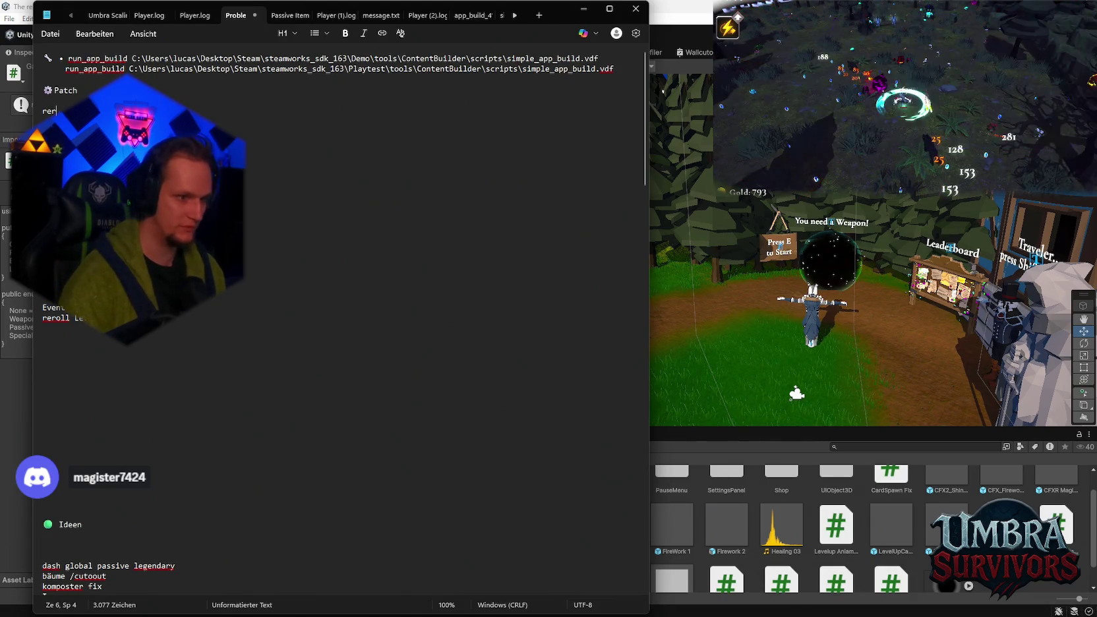
{"action": "type", "text": "oll"}
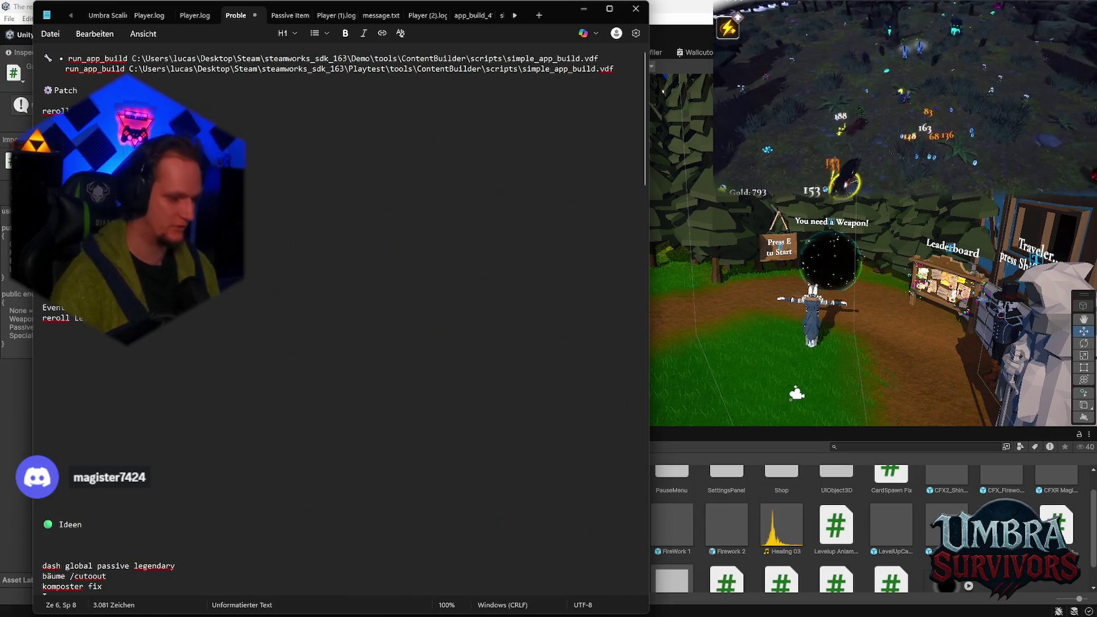
{"action": "type", "text": "fixen"}
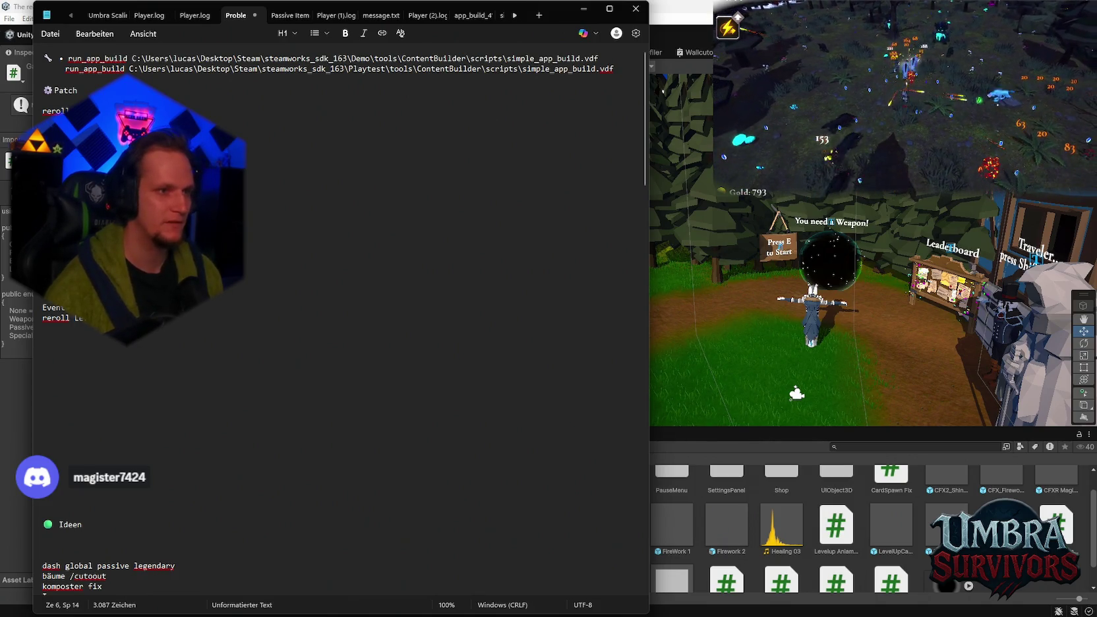
{"action": "left_click", "coordinate": [584, 8]}
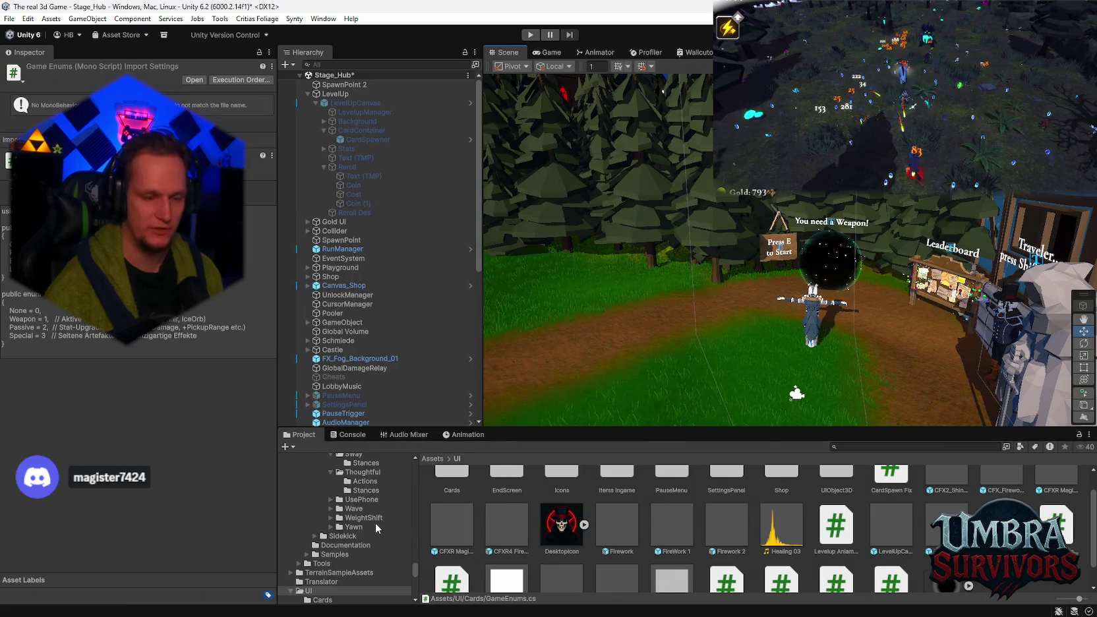
{"action": "scroll", "coordinate": [375, 523], "scroll_direction": "up", "scroll_amount": 5}
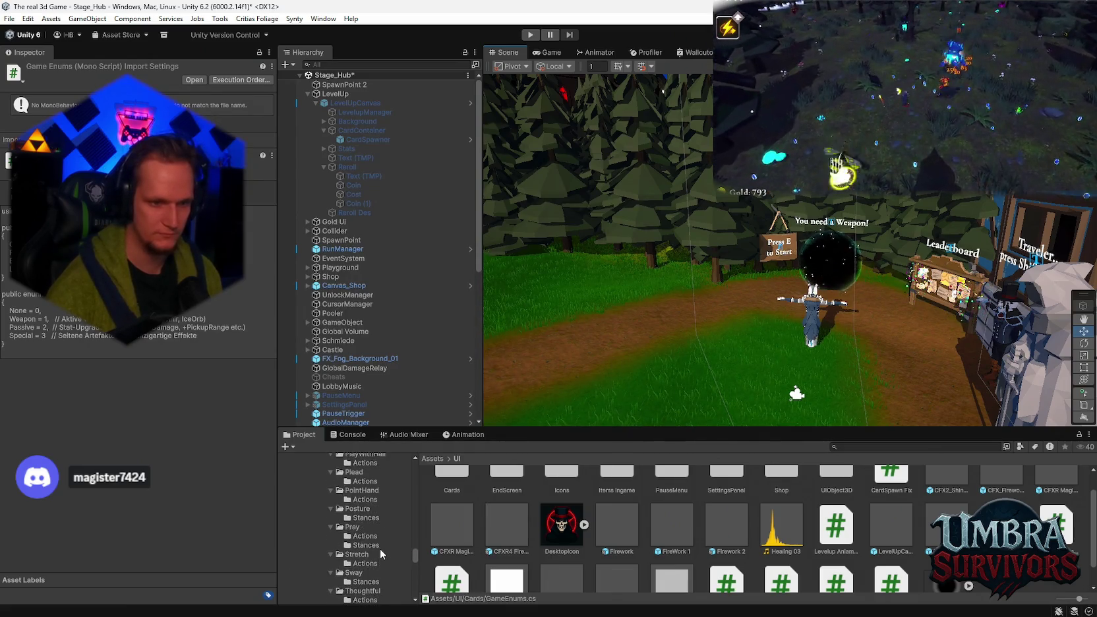
{"action": "scroll", "coordinate": [380, 549], "scroll_direction": "up", "scroll_amount": 5}
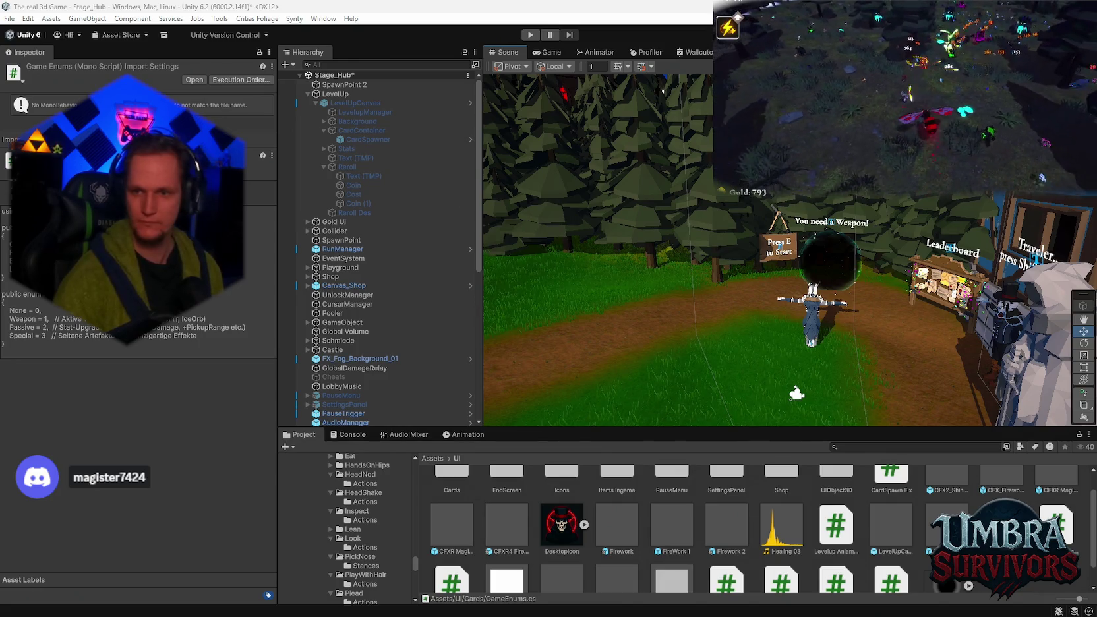
Step: Open the recent Stage_Forest scene, saving the Stage_Hub changes first
{"action": "left_click", "coordinate": [10, 19]}
{"action": "mouse_move", "coordinate": [48, 59]}
{"action": "left_click", "coordinate": [230, 70]}
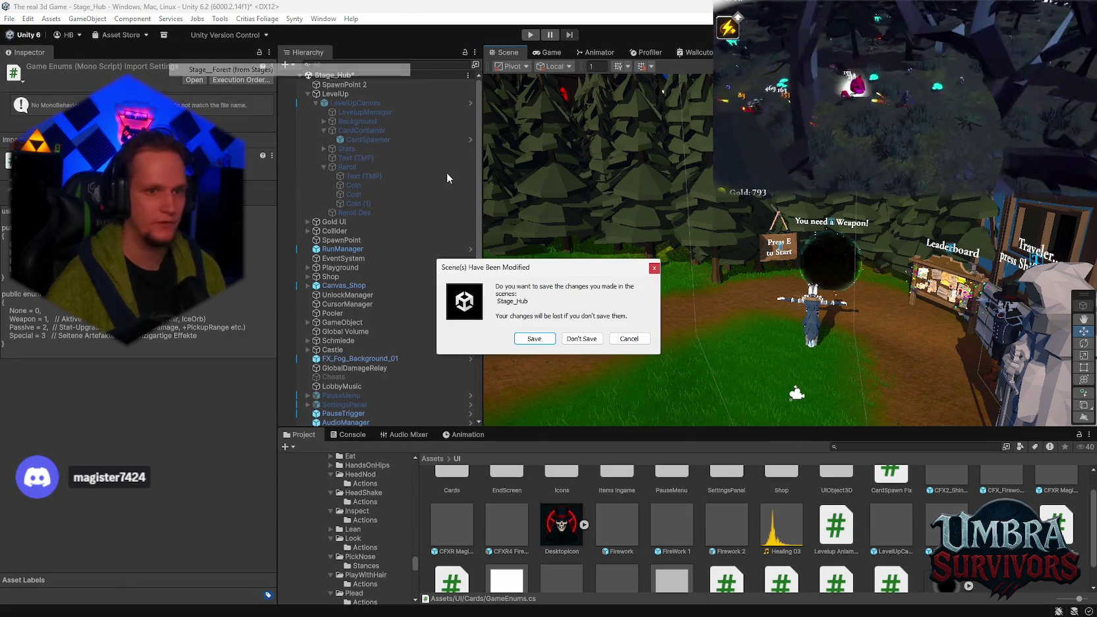
{"action": "left_click", "coordinate": [532, 340]}
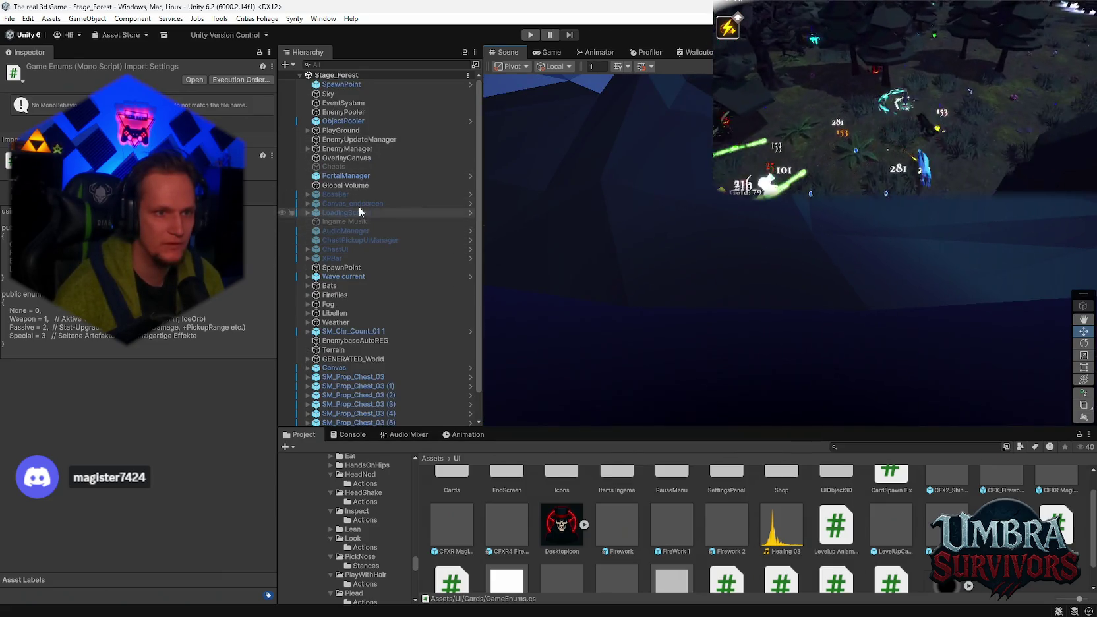
Step: Enable the AudioManager object and inspect the ChestUI, XPBar, BossBar and Canvas_endscreen objects
{"action": "left_click", "coordinate": [335, 249]}
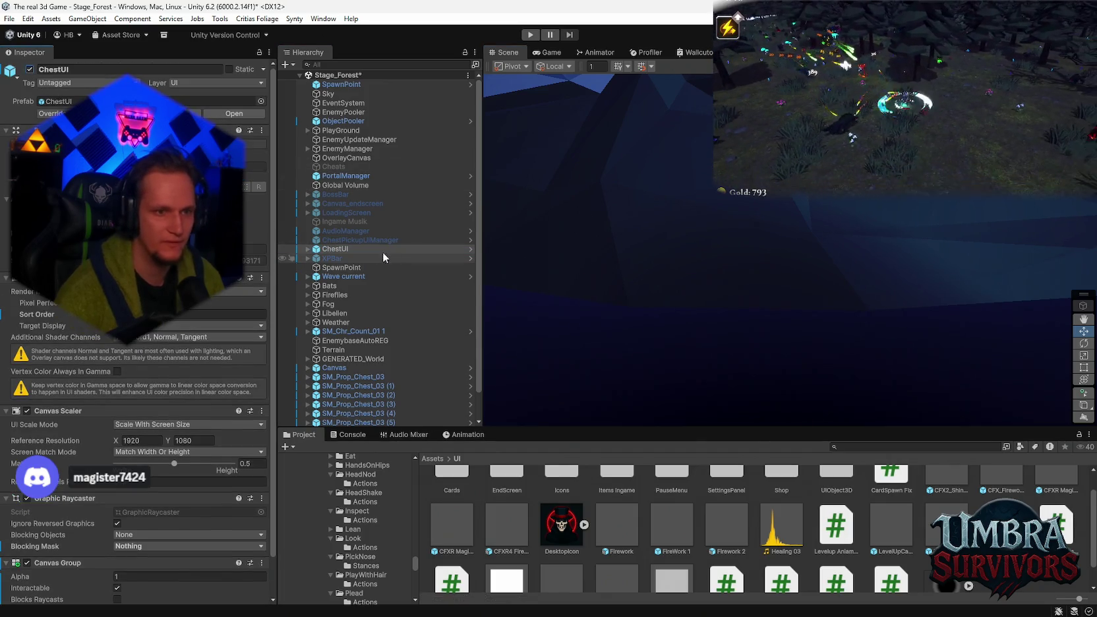
{"action": "left_click", "coordinate": [369, 240]}
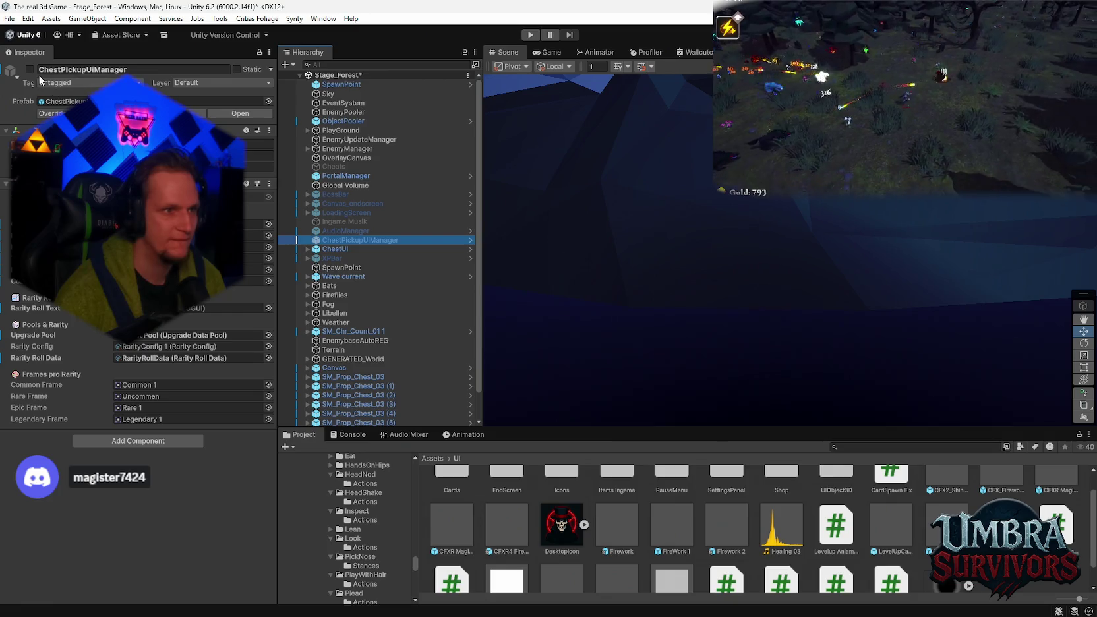
{"action": "left_click", "coordinate": [341, 230]}
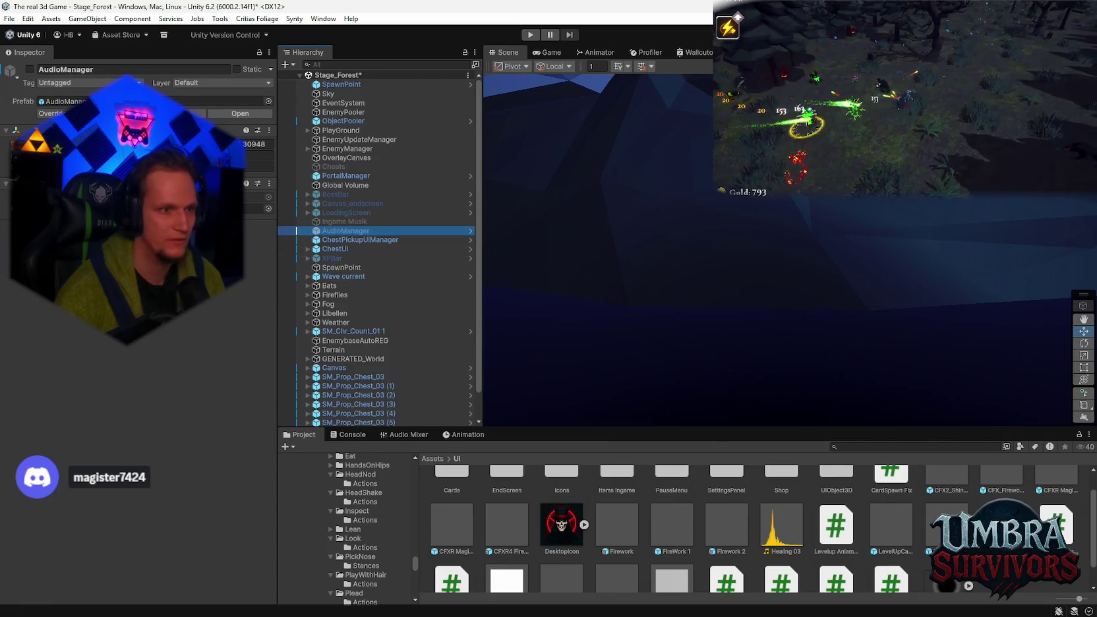
{"action": "left_click", "coordinate": [29, 69]}
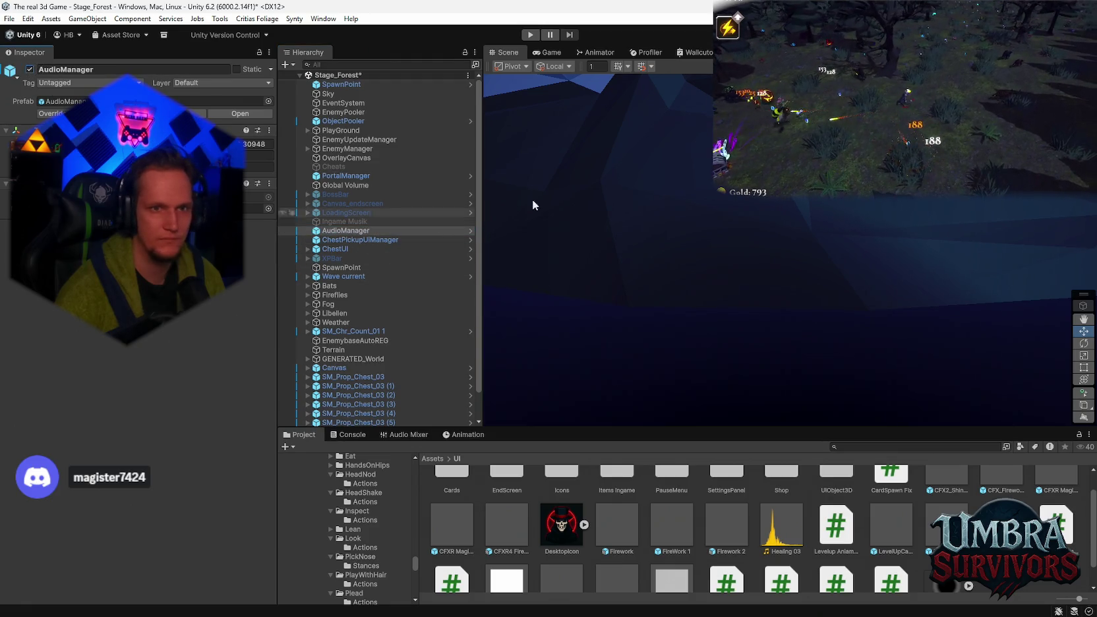
{"action": "left_click", "coordinate": [349, 258]}
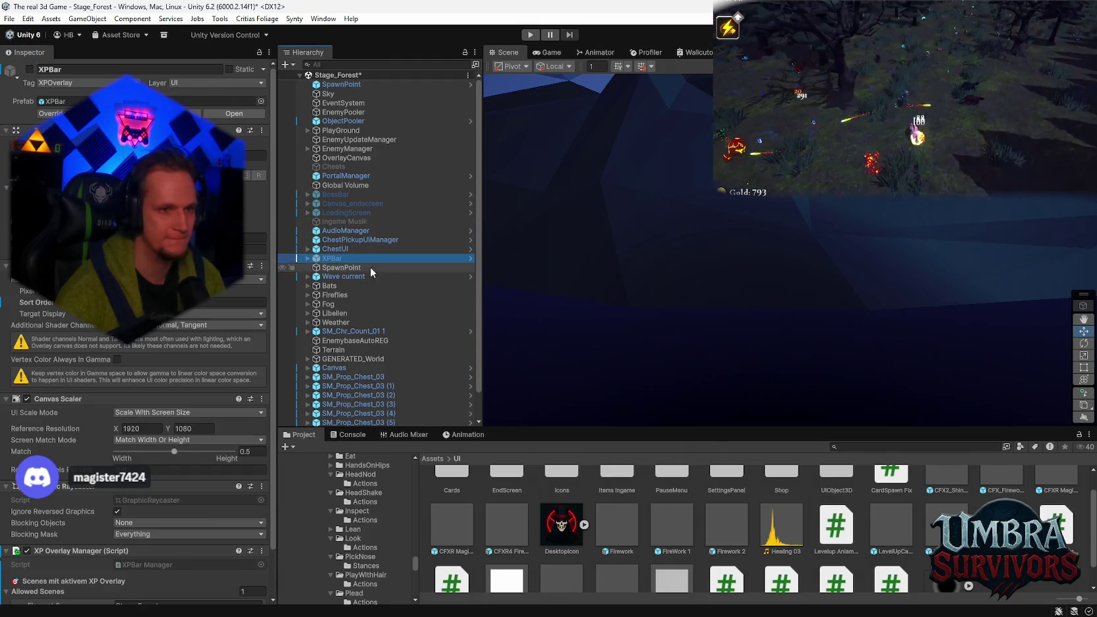
{"action": "left_click", "coordinate": [352, 194]}
{"action": "left_click", "coordinate": [346, 212]}
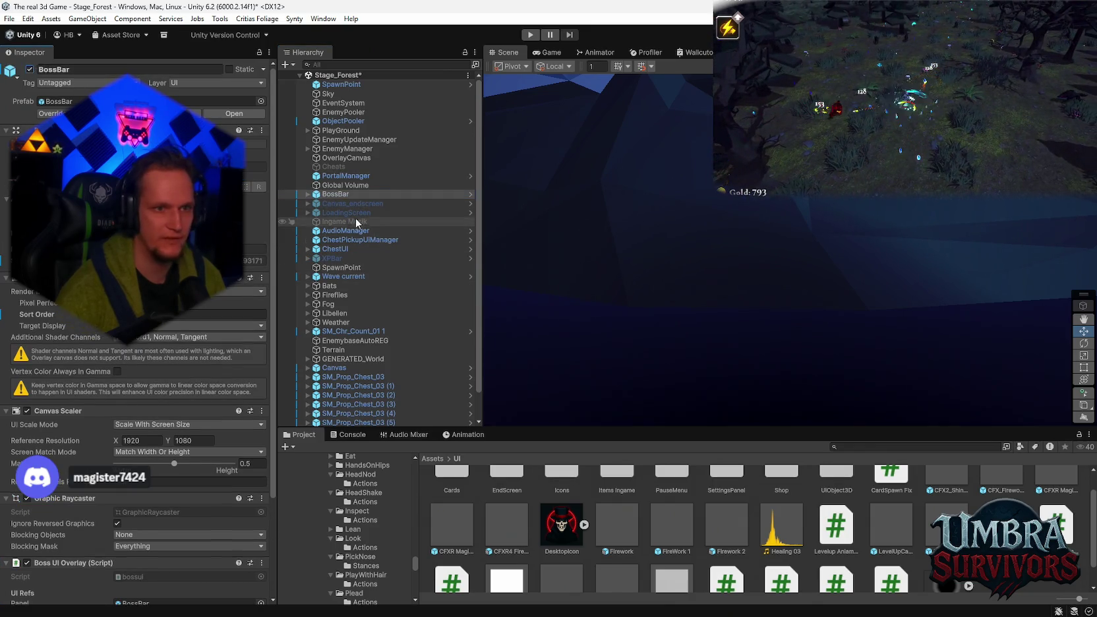